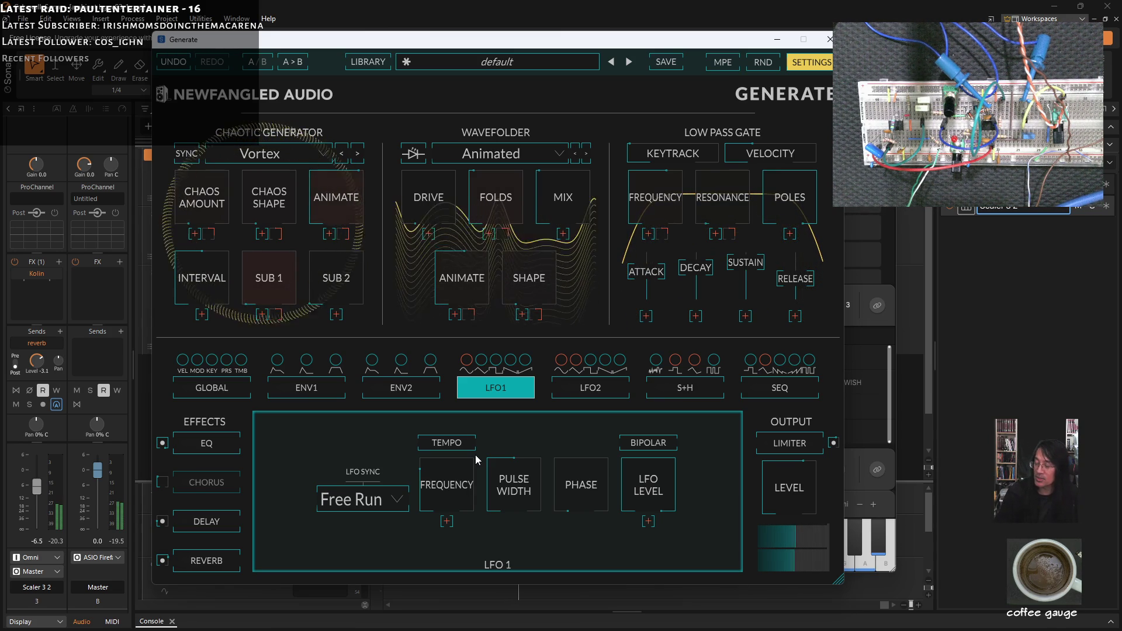
# Step: Nudge the Generate window aside and bring the Scaler 3 plugin window to the front
pyautogui.moveTo(361, 48); pyautogui.dragTo(382, 61)
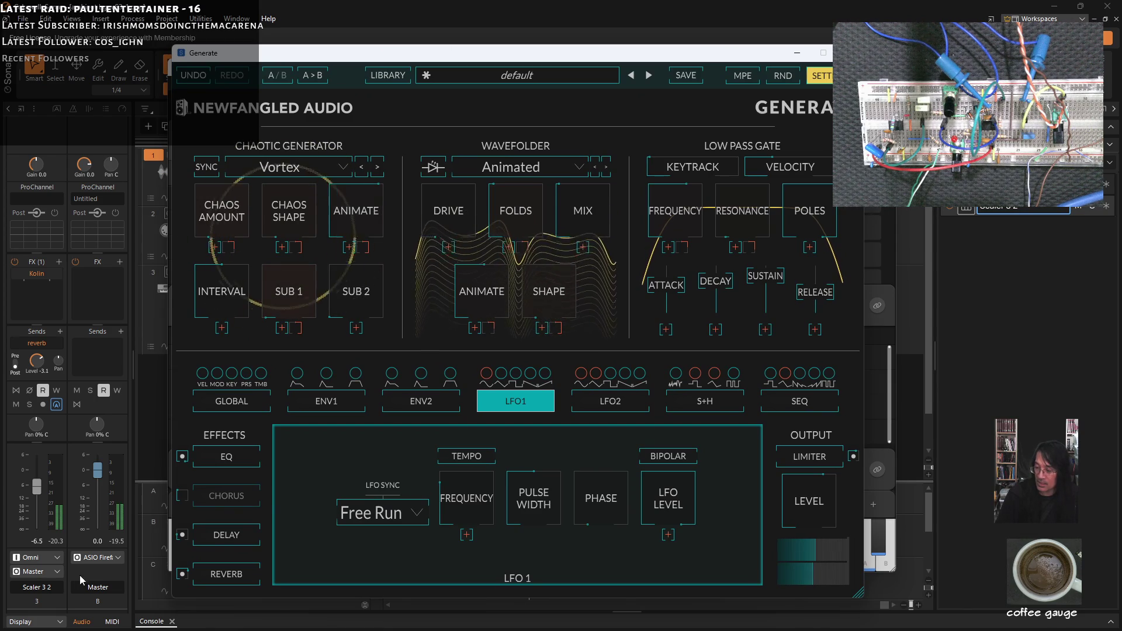
pyautogui.click(56, 589)
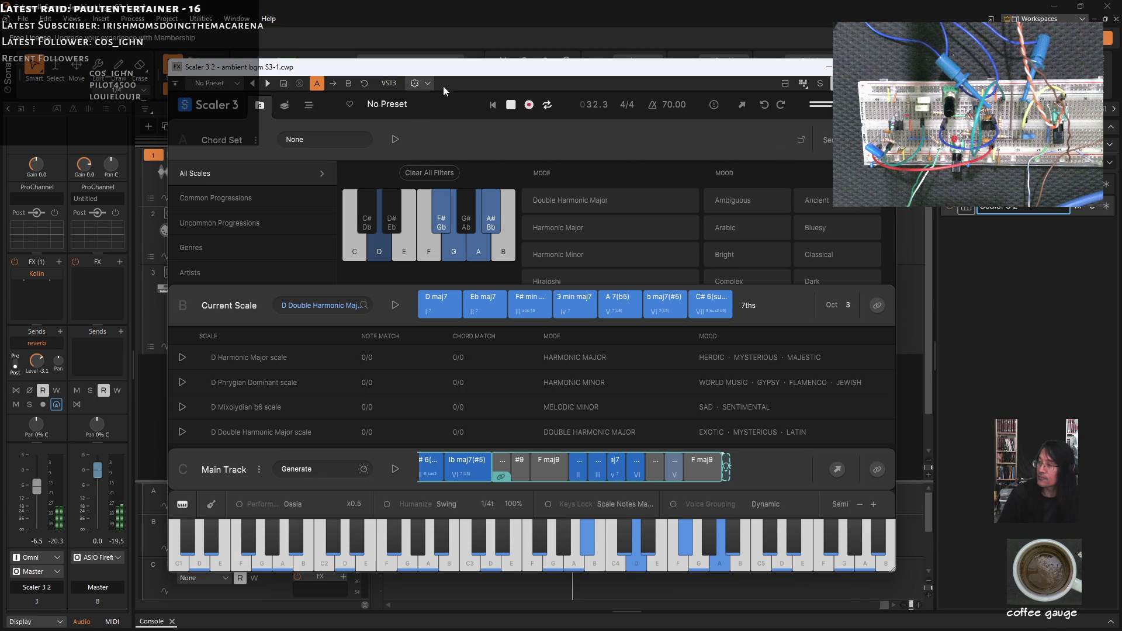
# Step: Shift the Scaler 3 window up and to the right, uncovering Cakewalk's track list
pyautogui.moveTo(446, 73); pyautogui.dragTo(445, 56)
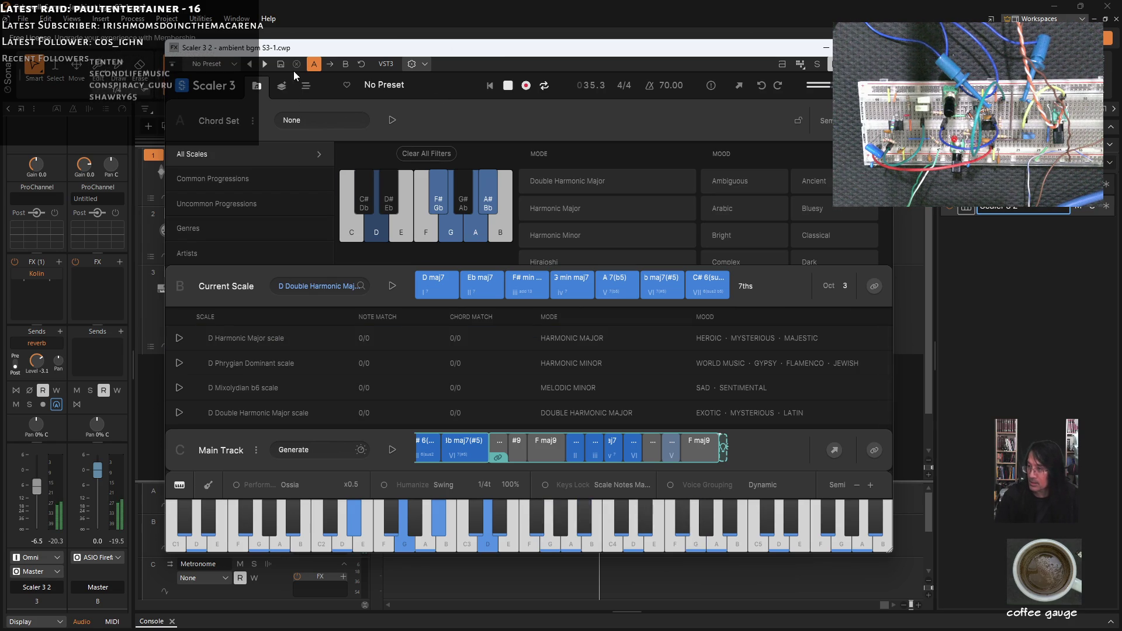
pyautogui.moveTo(294, 47); pyautogui.dragTo(574, 88)
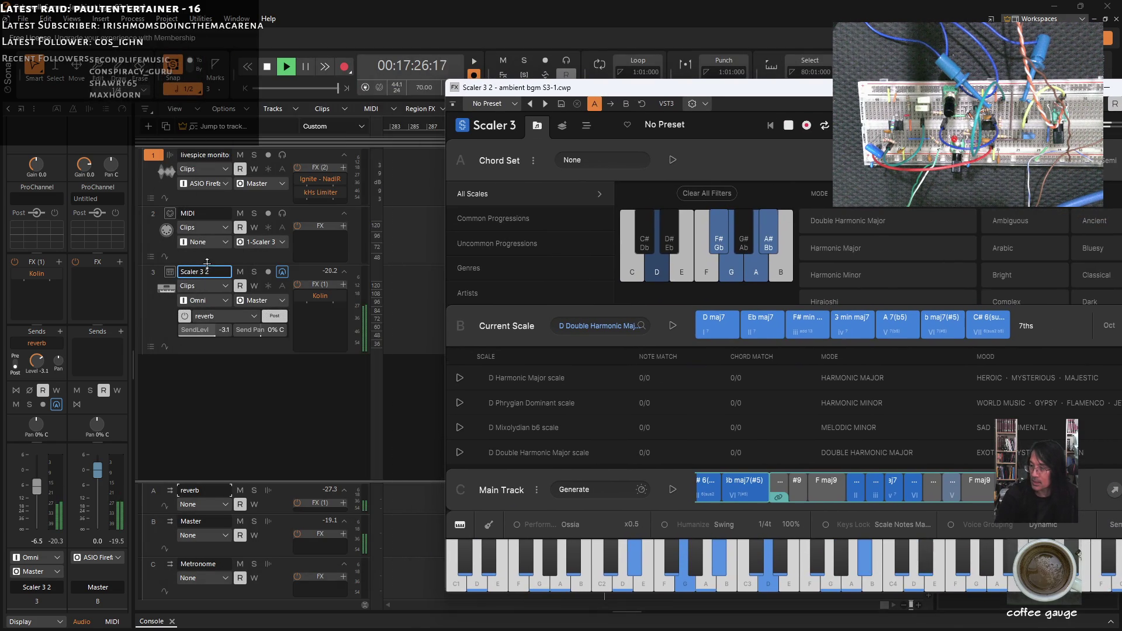
# Step: Check the MIDI track's Input options under Scaler 3 2, then move Scaler 3 back over the tracks
pyautogui.click(255, 257)
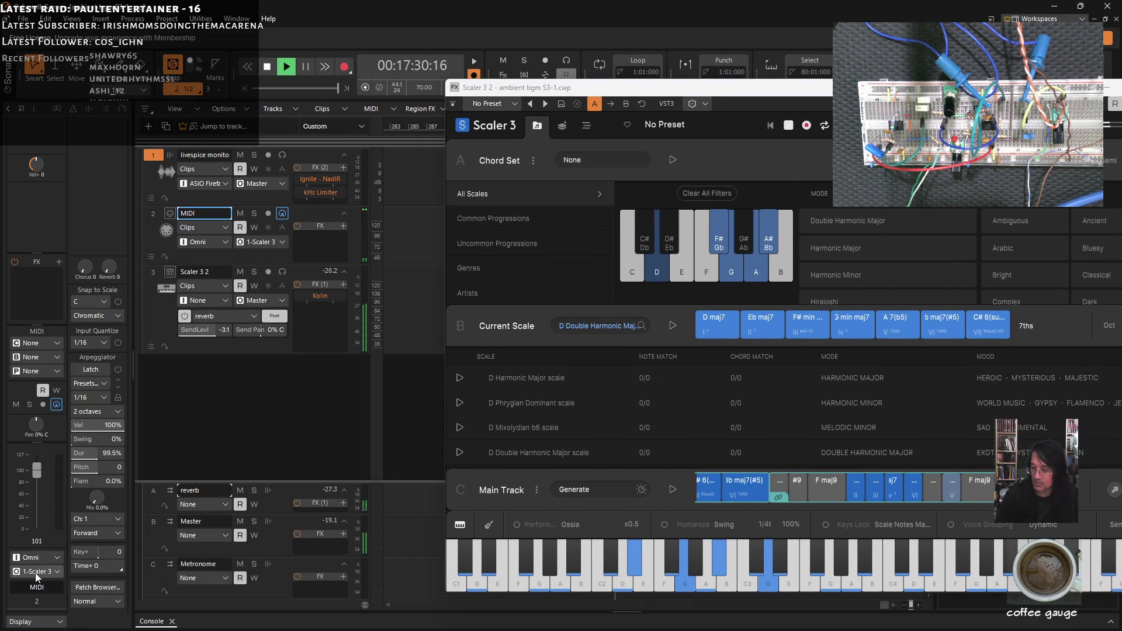
pyautogui.click(56, 558)
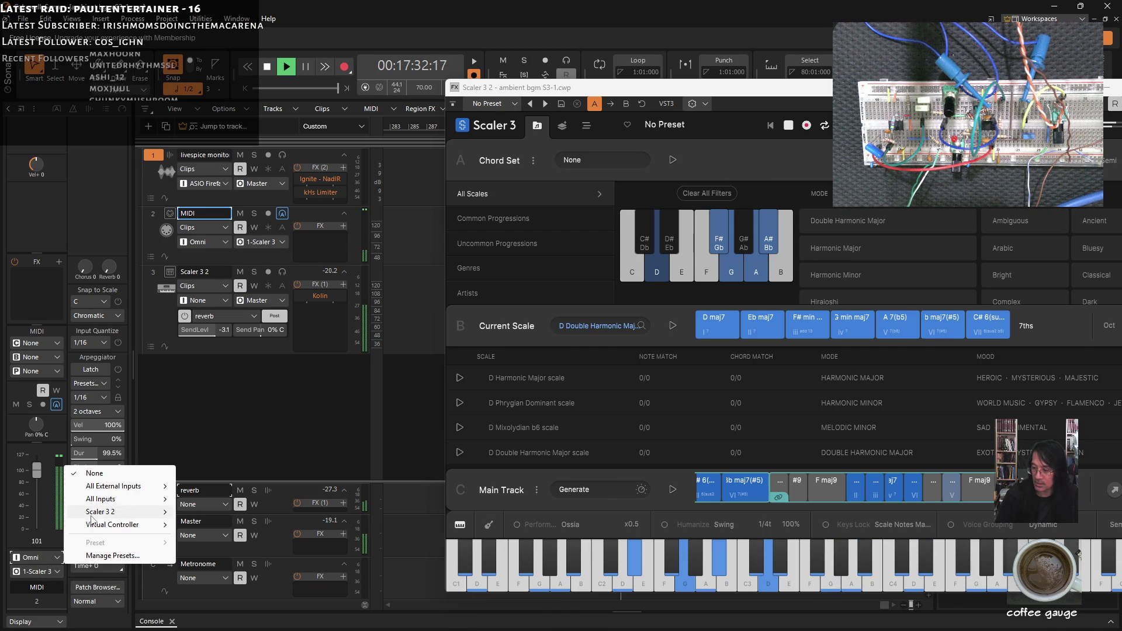
pyautogui.moveTo(121, 515)
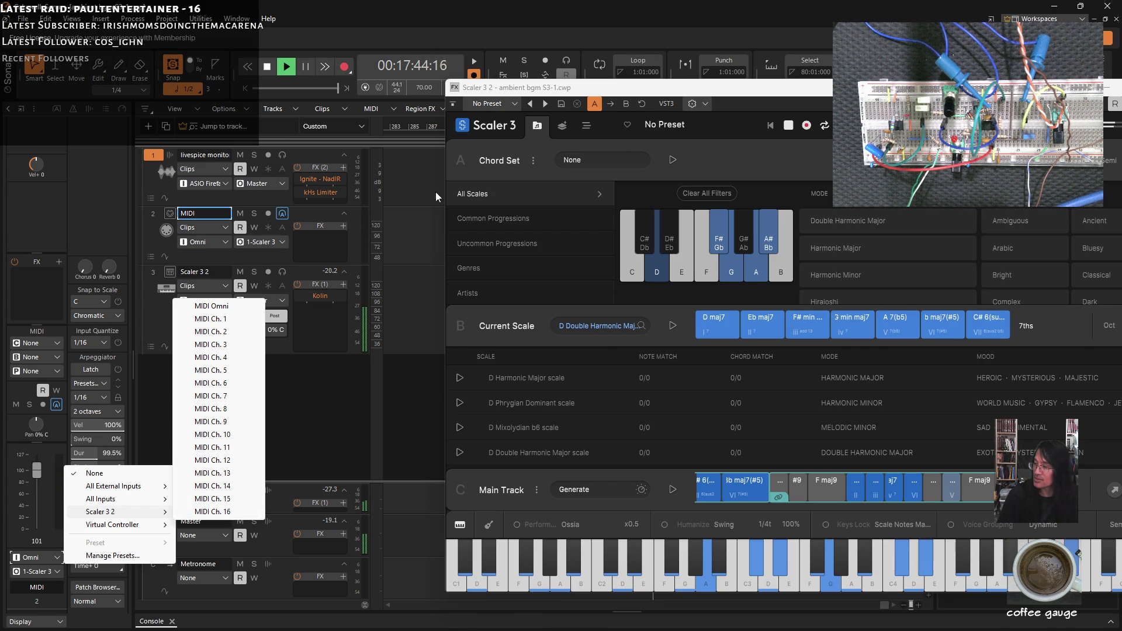
pyautogui.moveTo(731, 93); pyautogui.dragTo(448, 66)
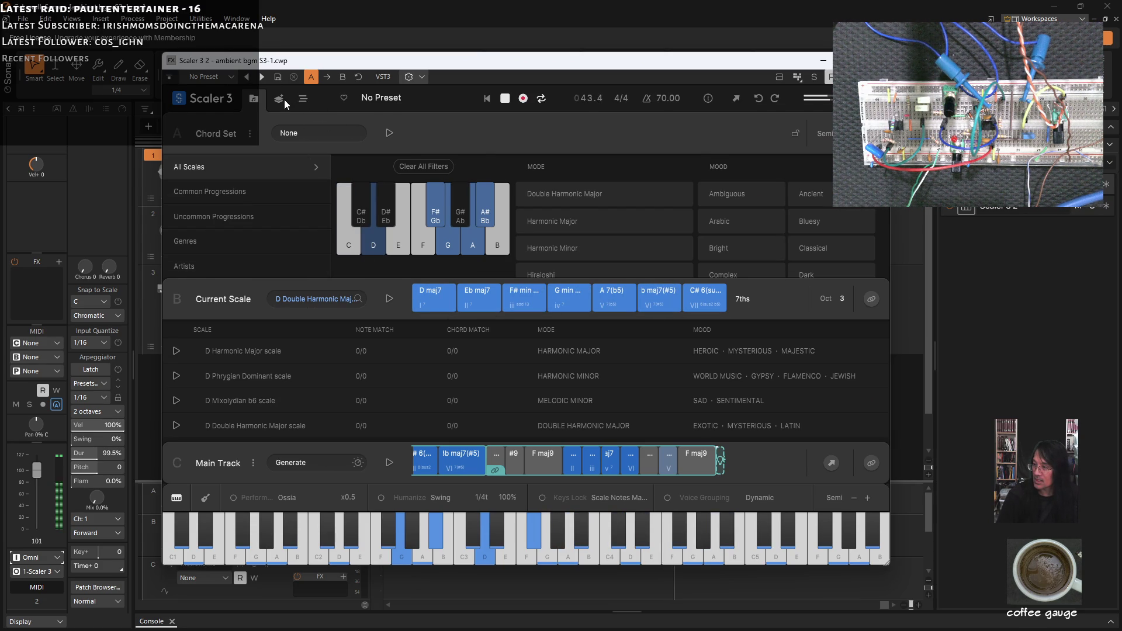
pyautogui.click(305, 99)
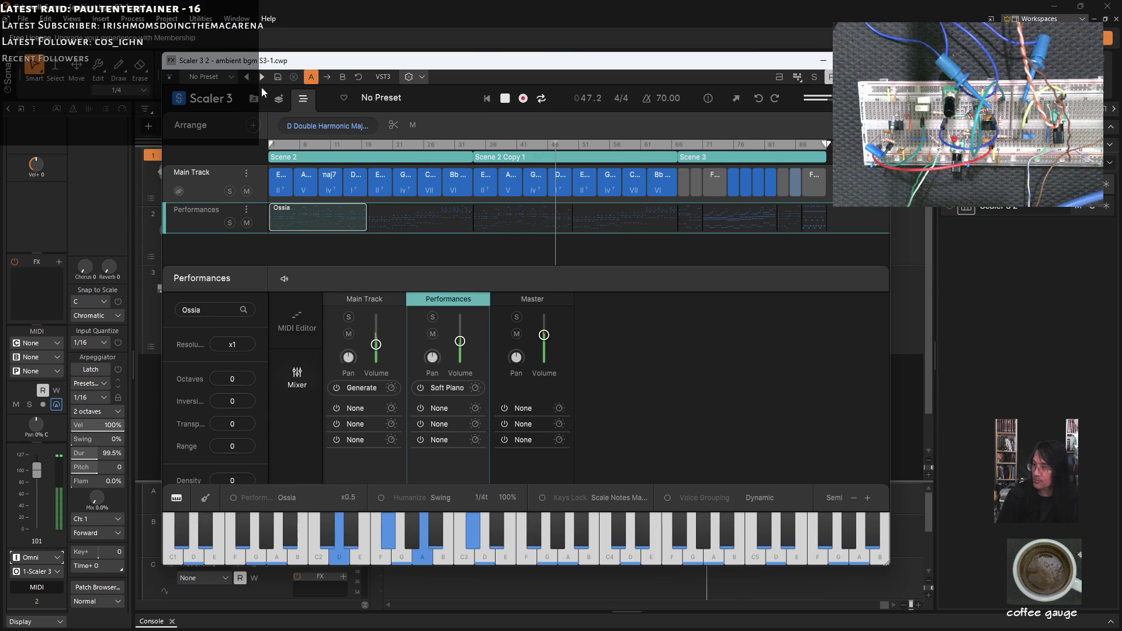
pyautogui.click(277, 100)
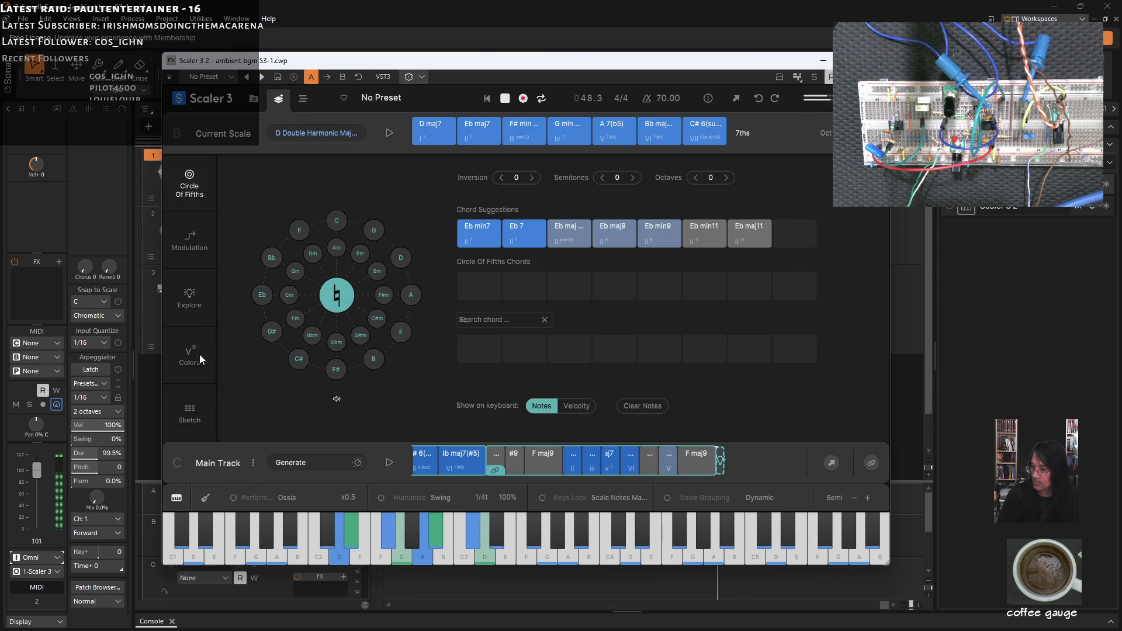
pyautogui.click(254, 101)
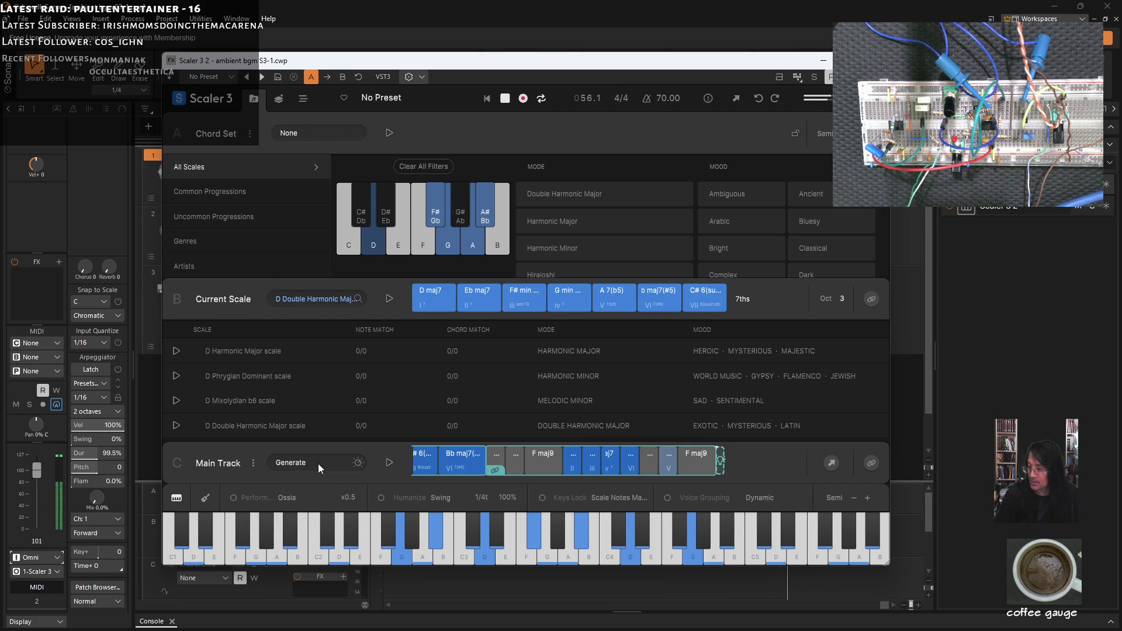
# Step: Open the Main Track's Sounds dialog and browse the VST3 instruments, with Generate (VST3) current
pyautogui.click(318, 464)
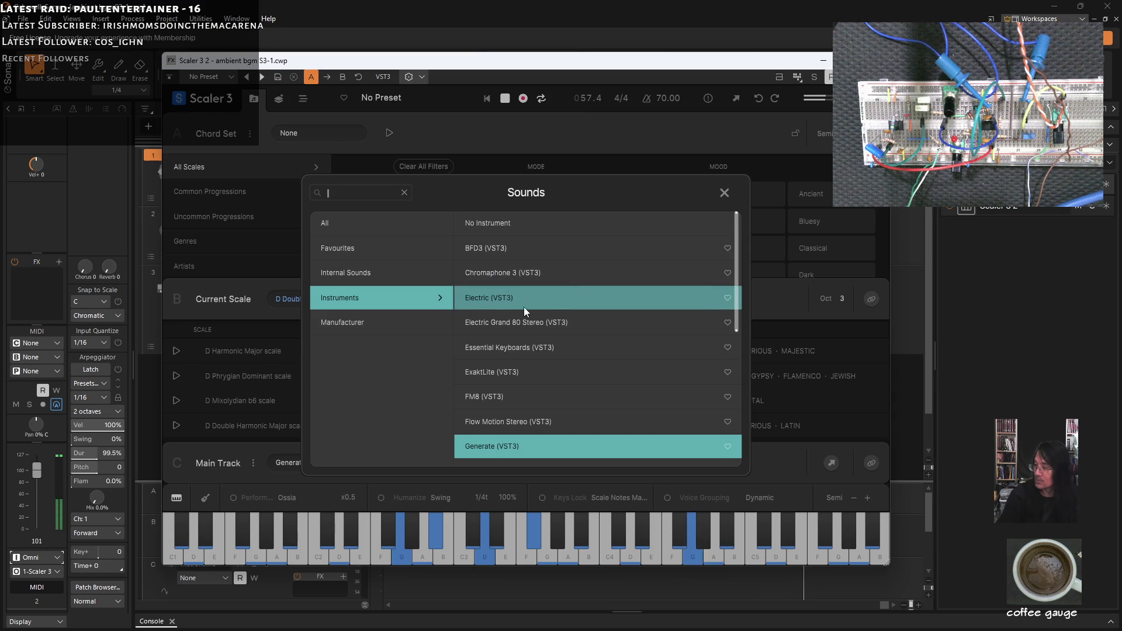
pyautogui.scroll(-1, 537, 346)
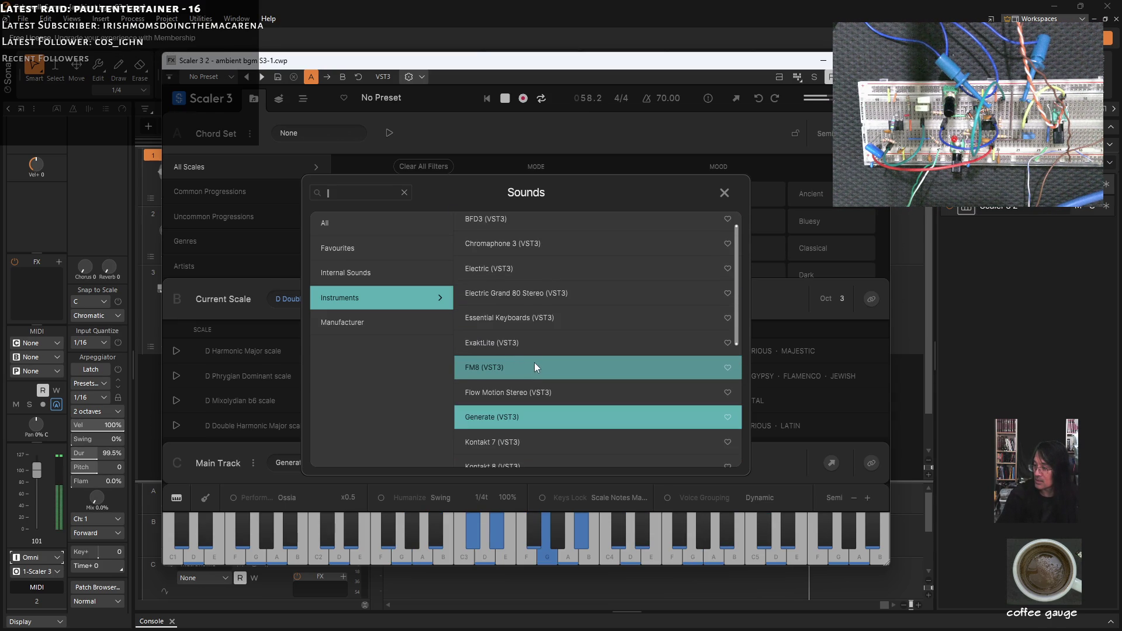
pyautogui.scroll(-1, 541, 367)
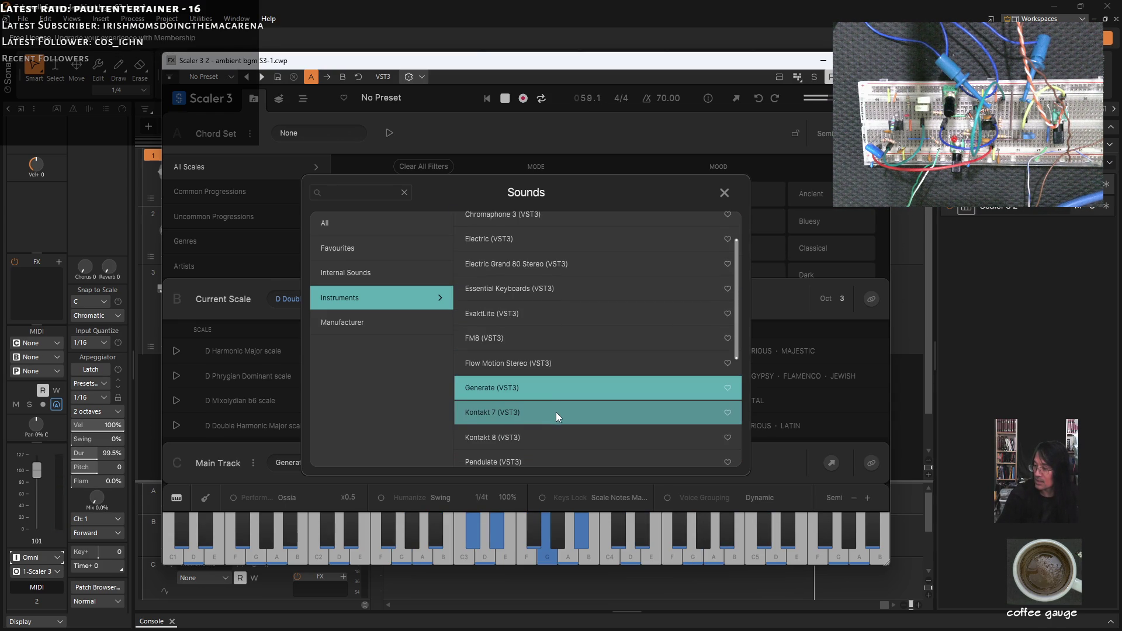
pyautogui.scroll(-1, 551, 430)
pyautogui.scroll(-2, 549, 436)
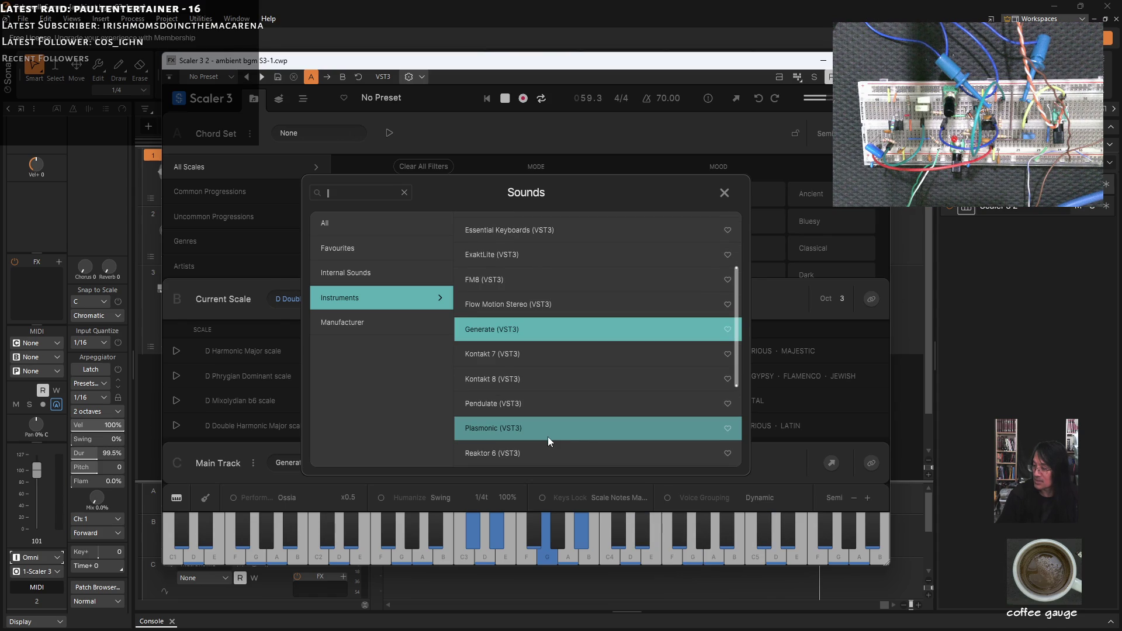
pyautogui.scroll(-1, 564, 439)
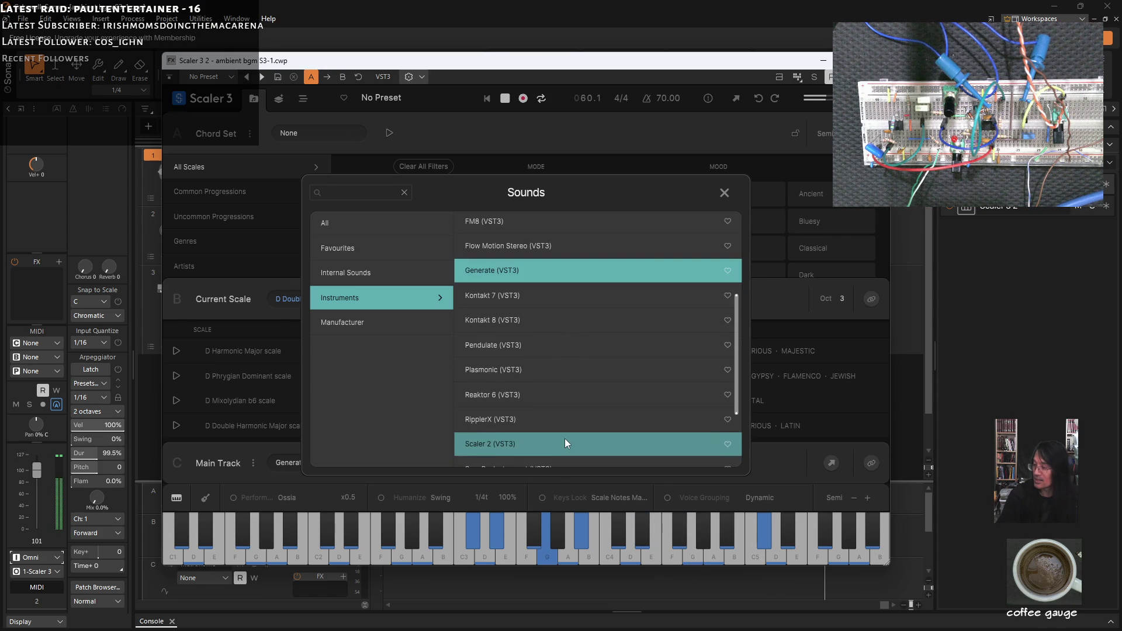
pyautogui.scroll(-1, 590, 424)
pyautogui.scroll(-1, 618, 409)
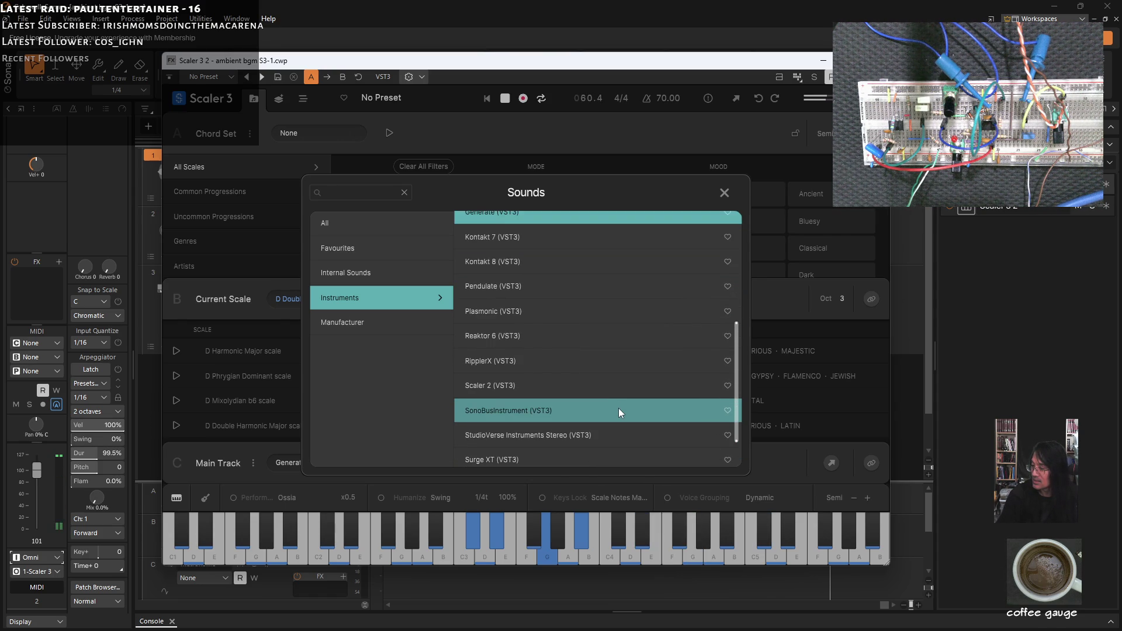
pyautogui.scroll(-2, 616, 408)
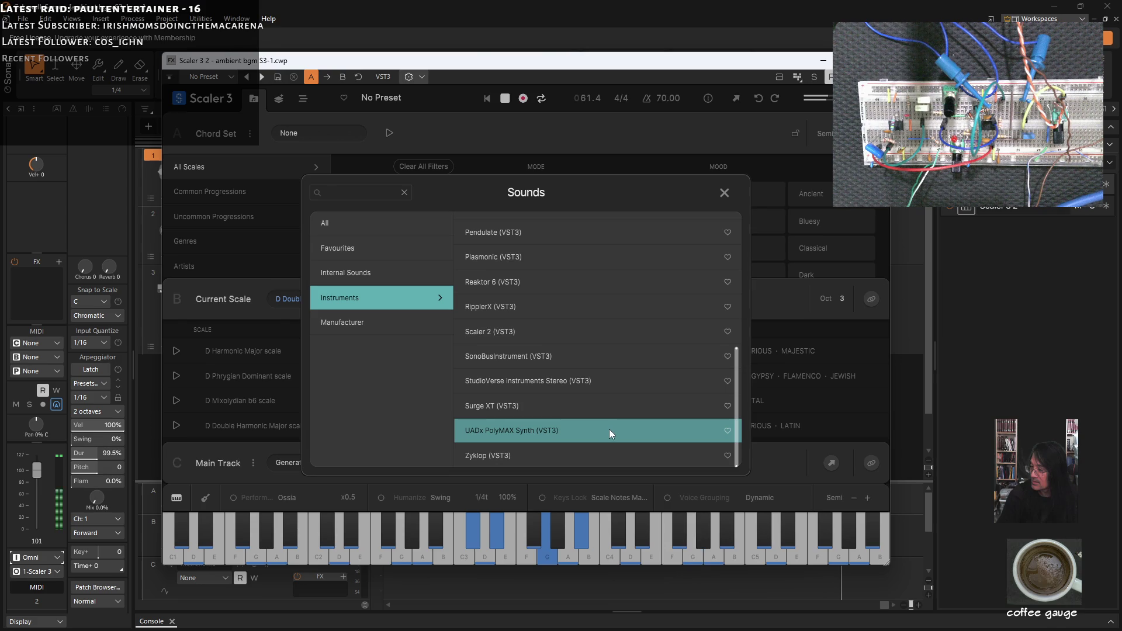
pyautogui.scroll(3, 580, 423)
pyautogui.scroll(3, 579, 419)
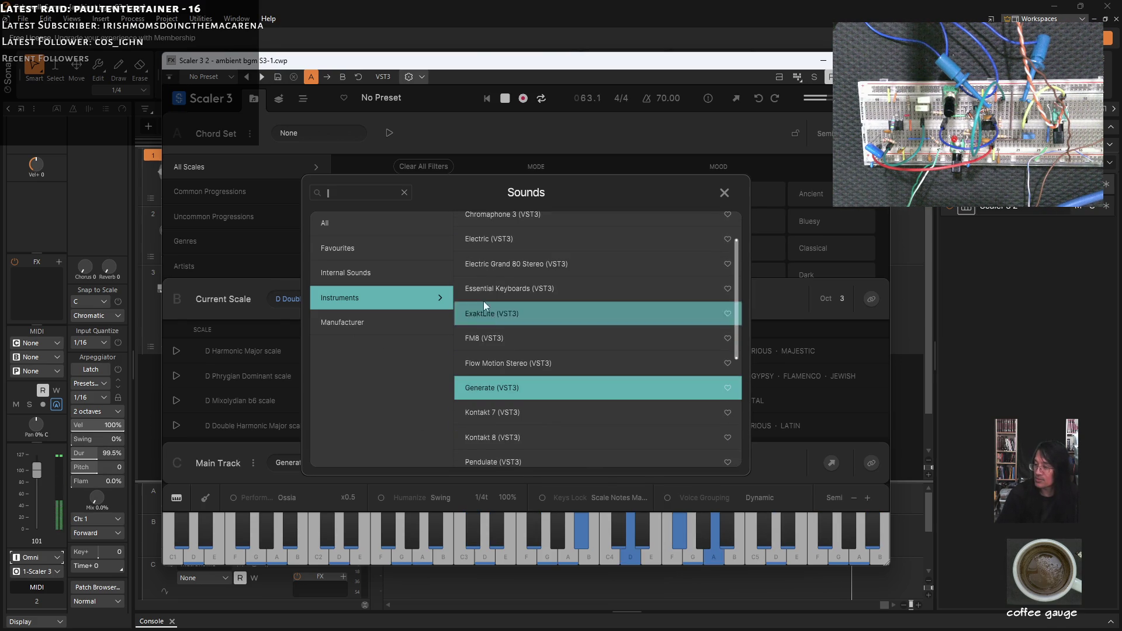
pyautogui.scroll(2, 578, 268)
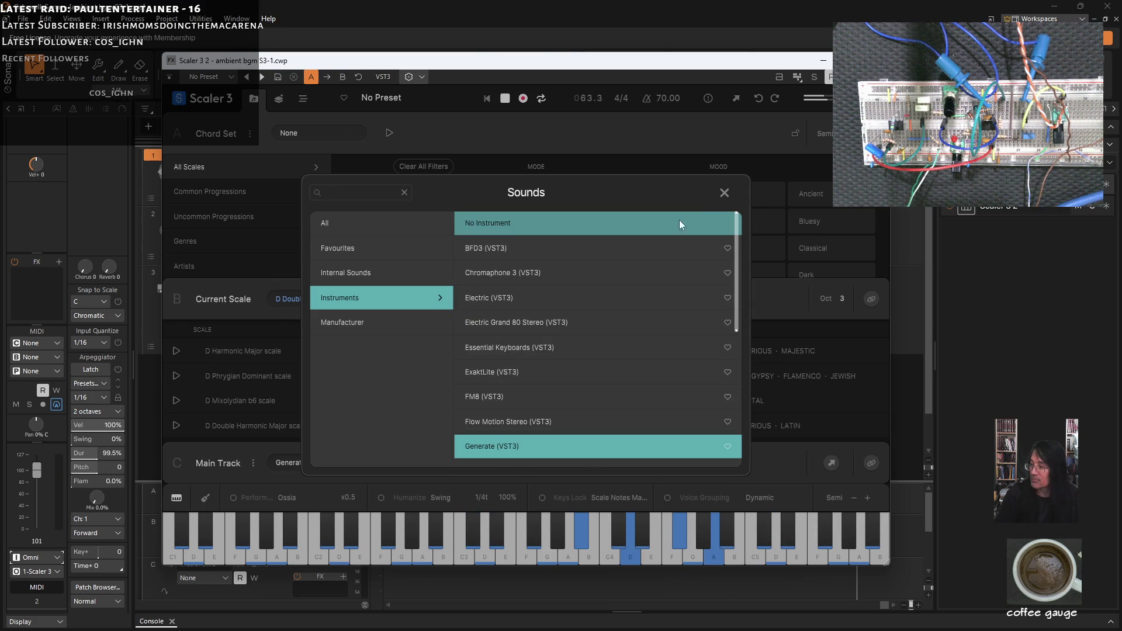
# Step: Close the Sounds dialog, keeping Generate as the Main Track's instrument
pyautogui.click(725, 193)
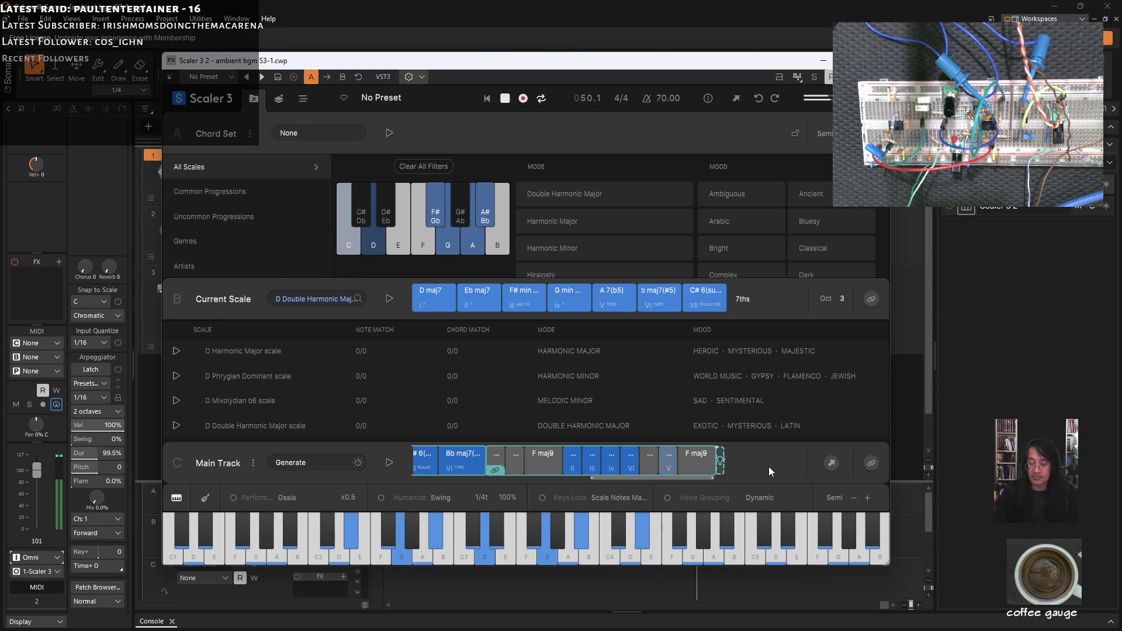
# Step: Minimize the Scaler 3 window and switch to the Scaler 3 user guide PDF
pyautogui.click(823, 61)
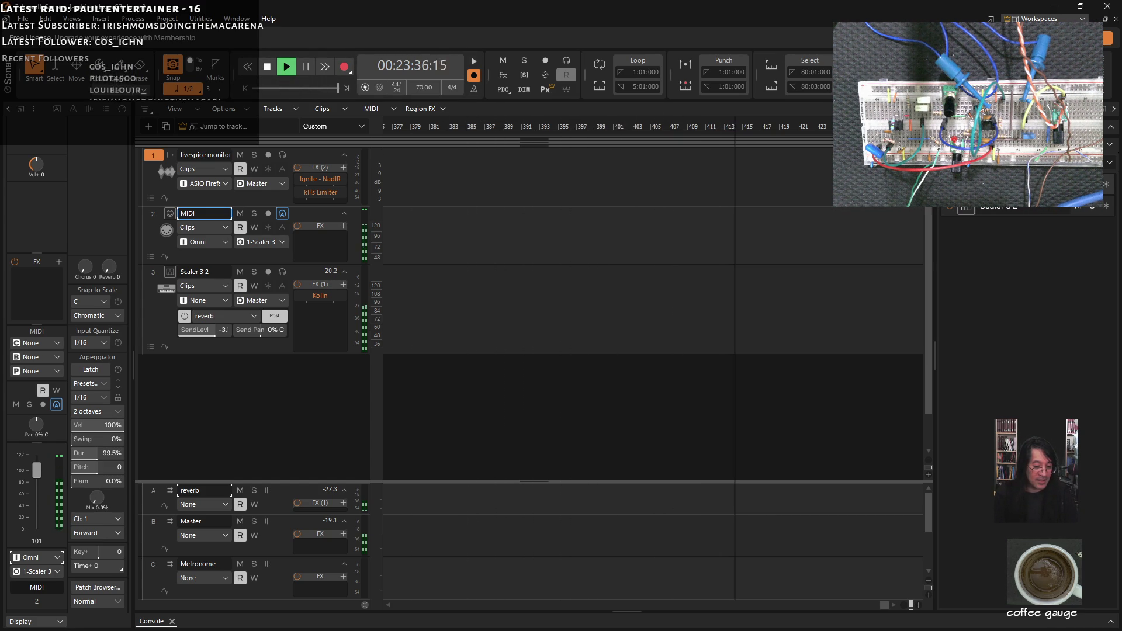
pyautogui.hotkey('alt', 'Tab')
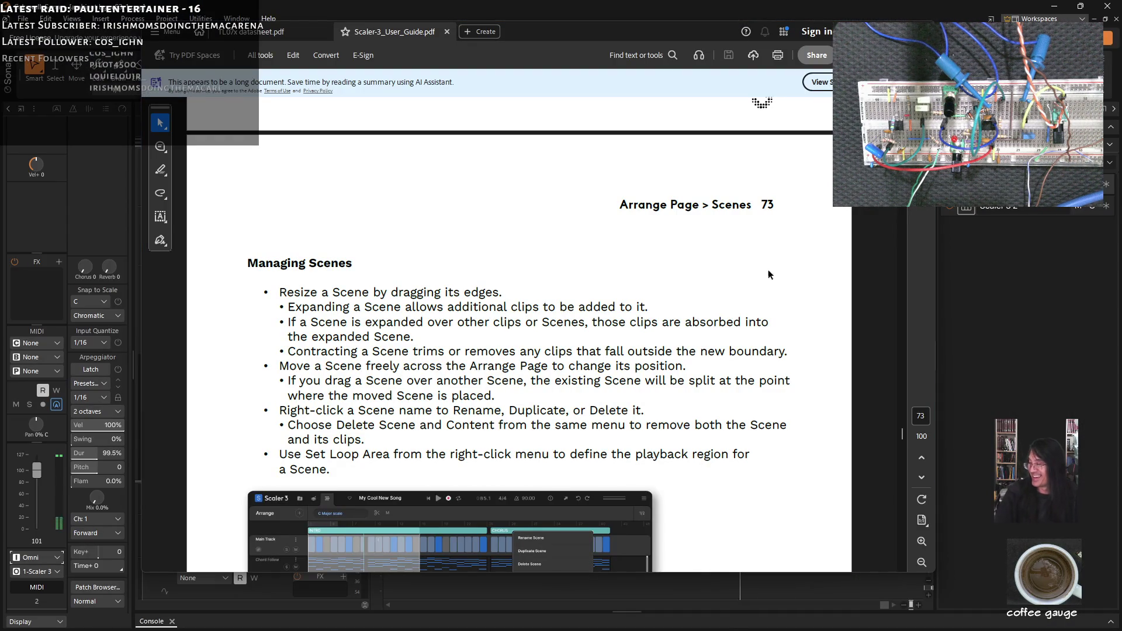
# Step: Jump to the guide's page 28, Transport Controls and DAW Sync, then bring Cakewalk forward
pyautogui.moveTo(902, 433); pyautogui.dragTo(902, 102)
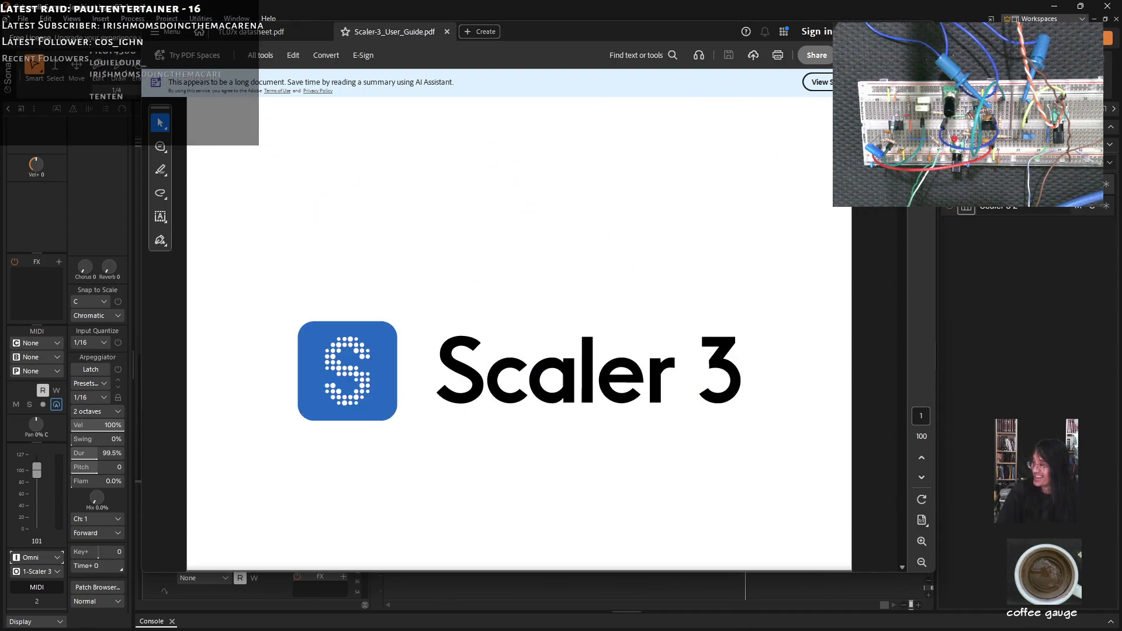
pyautogui.scroll(-10, 526, 301)
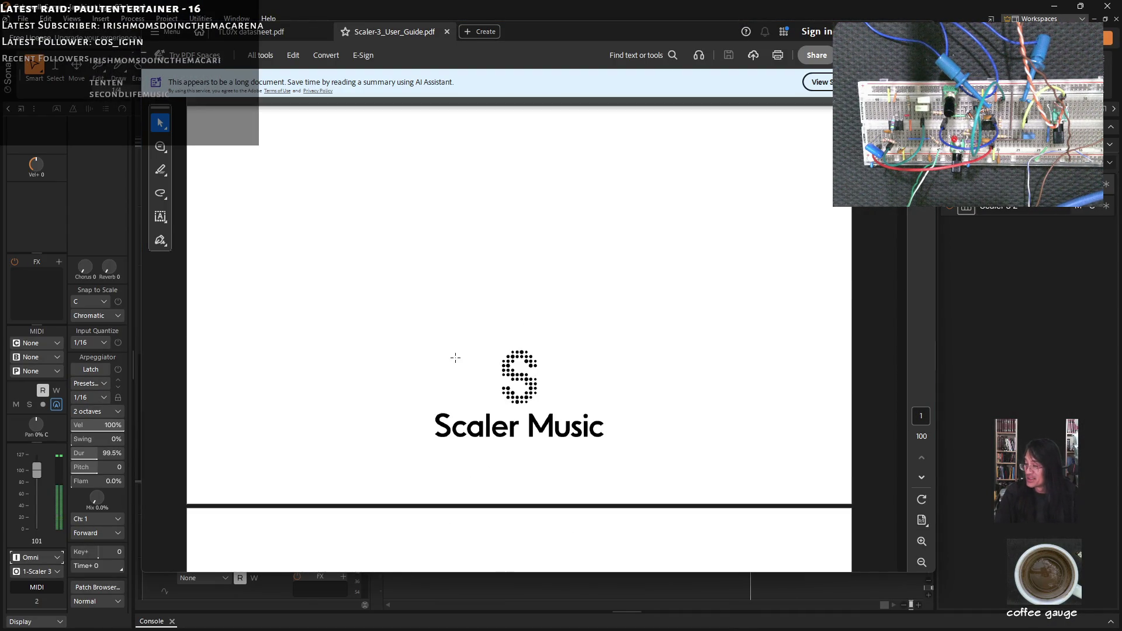
pyautogui.scroll(-1, 331, 397)
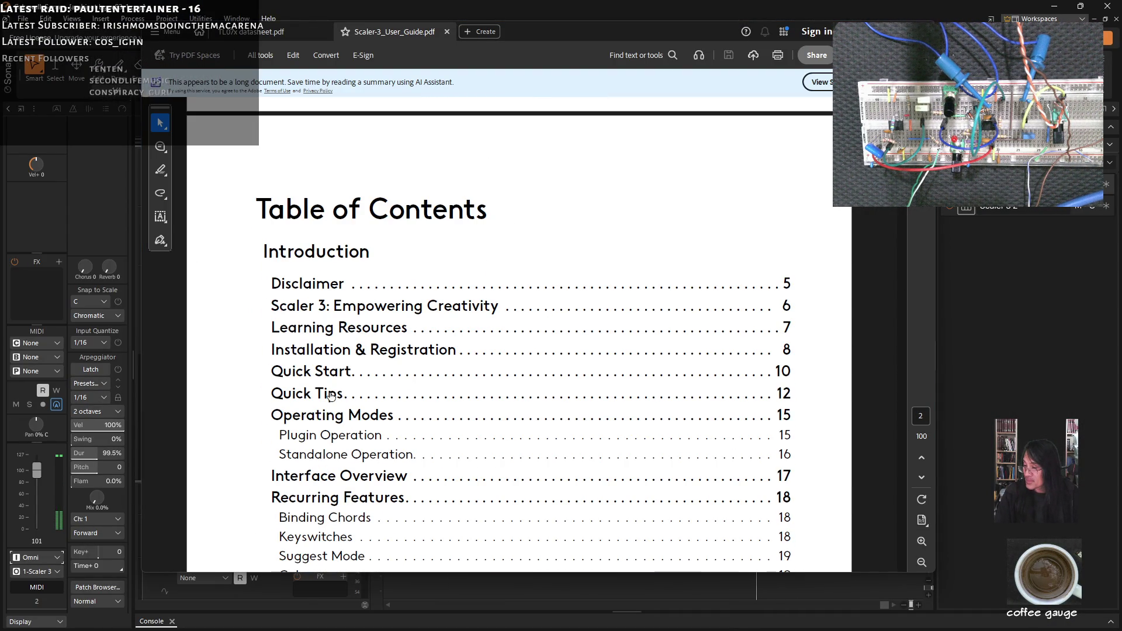
pyautogui.scroll(-1, 331, 397)
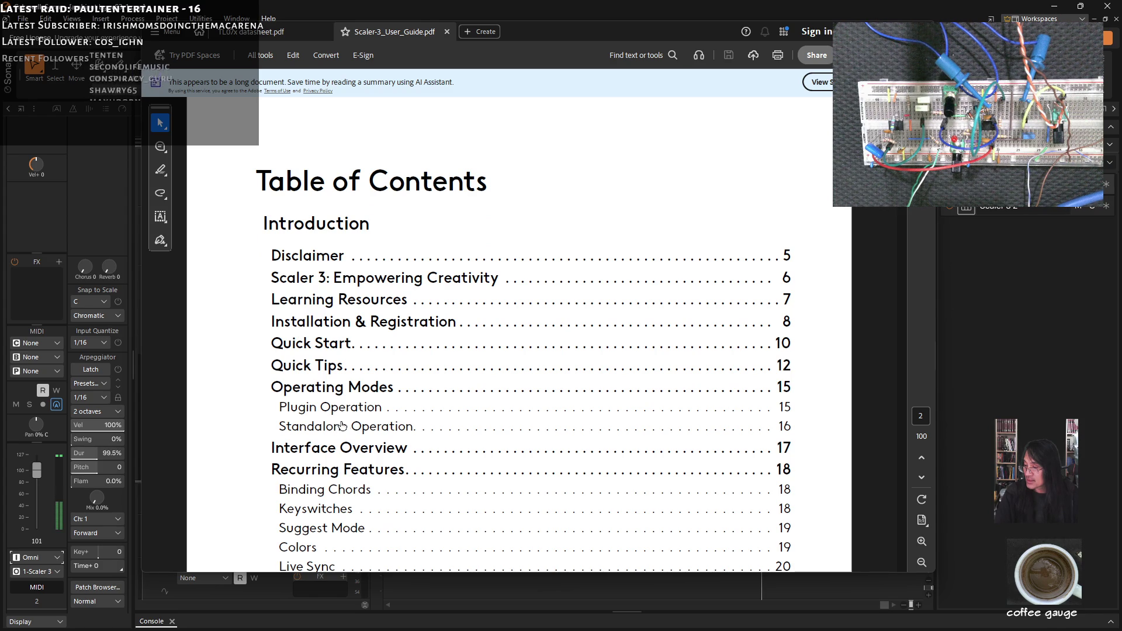
pyautogui.scroll(-9, 343, 421)
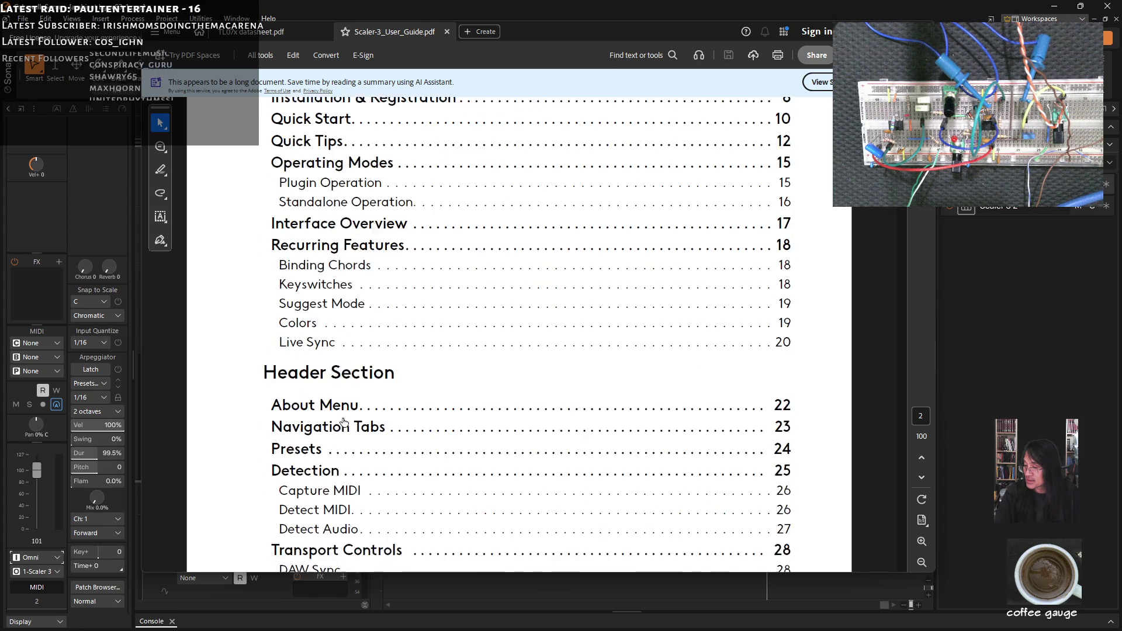
pyautogui.scroll(-3, 345, 430)
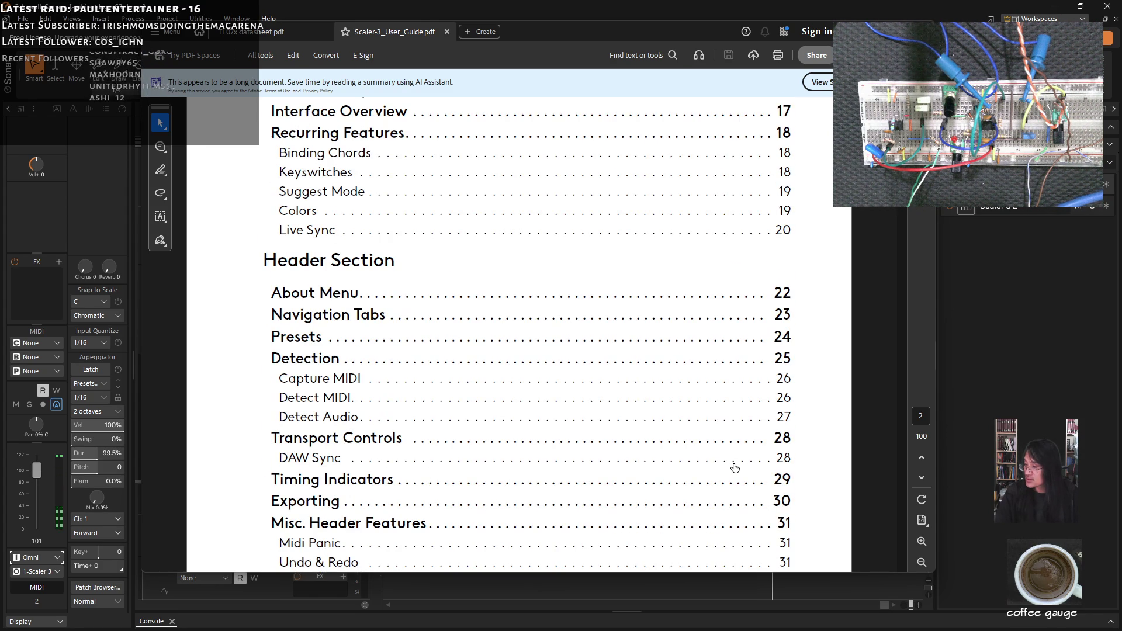
pyautogui.click(750, 461)
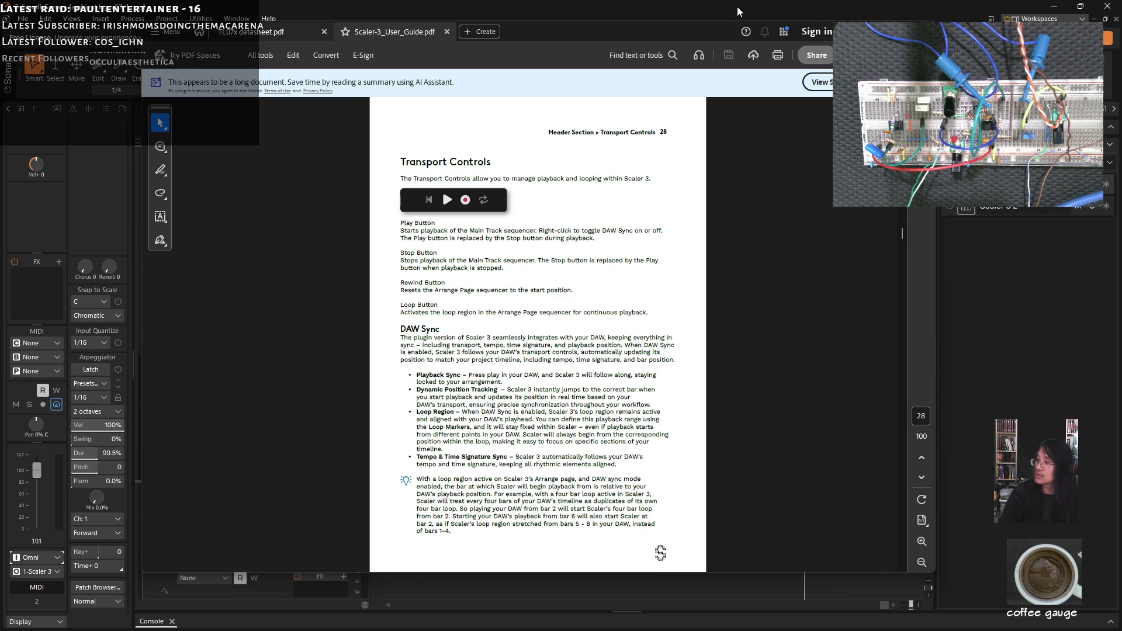
pyautogui.click(483, 9)
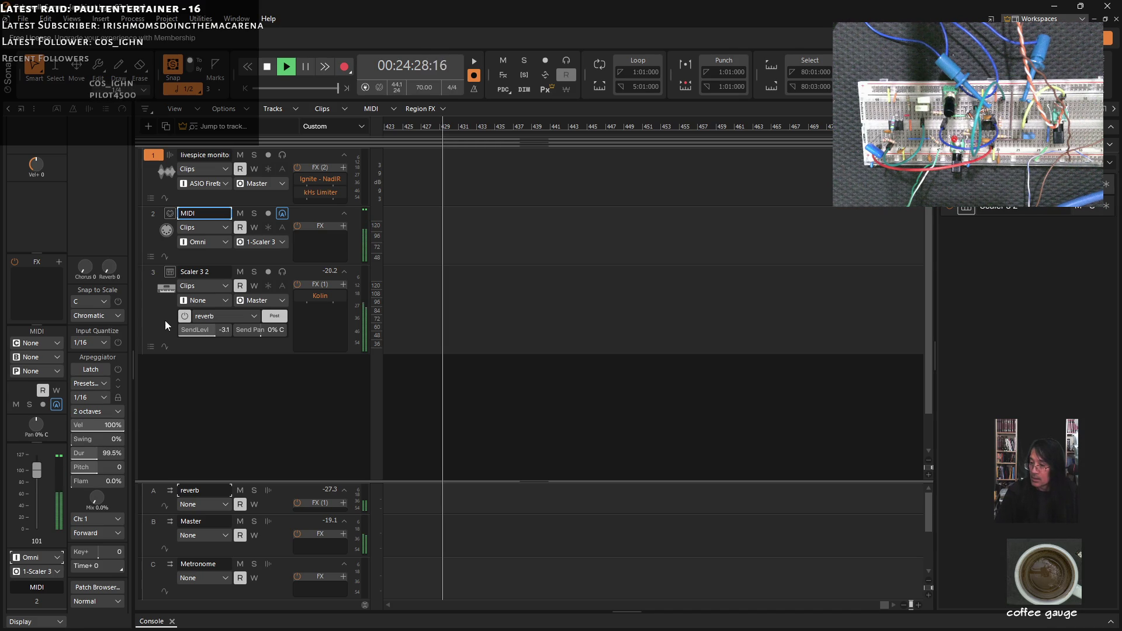
# Step: Open Scaler 3 on the Scaler 3 2 track and stop Cakewalk's playback at the start
pyautogui.click(170, 271)
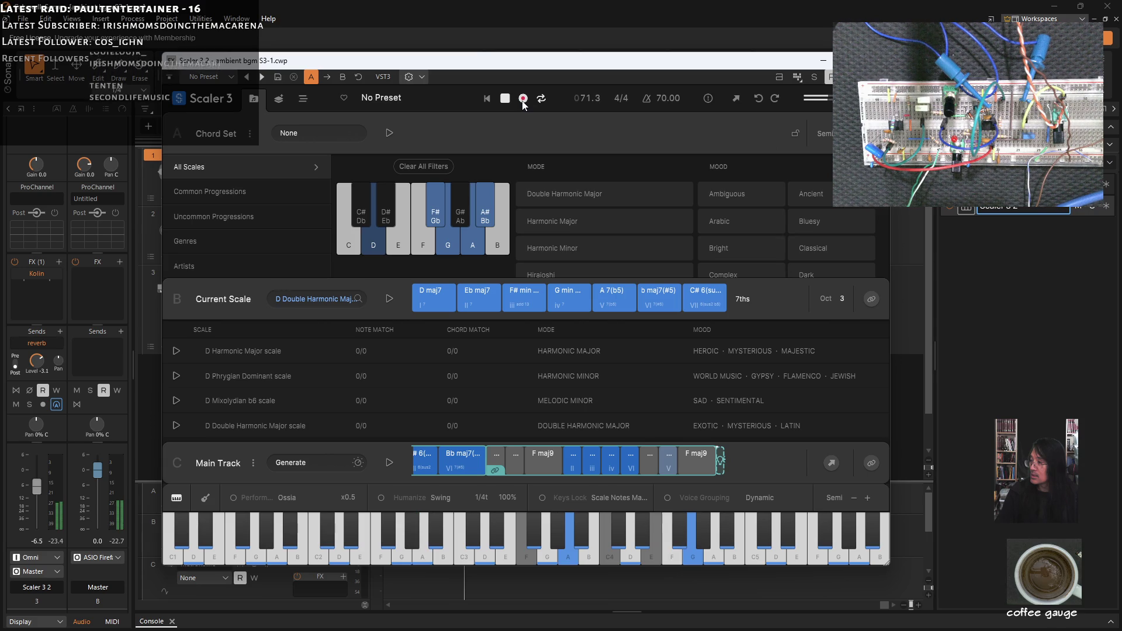
pyautogui.moveTo(511, 67); pyautogui.dragTo(476, 128)
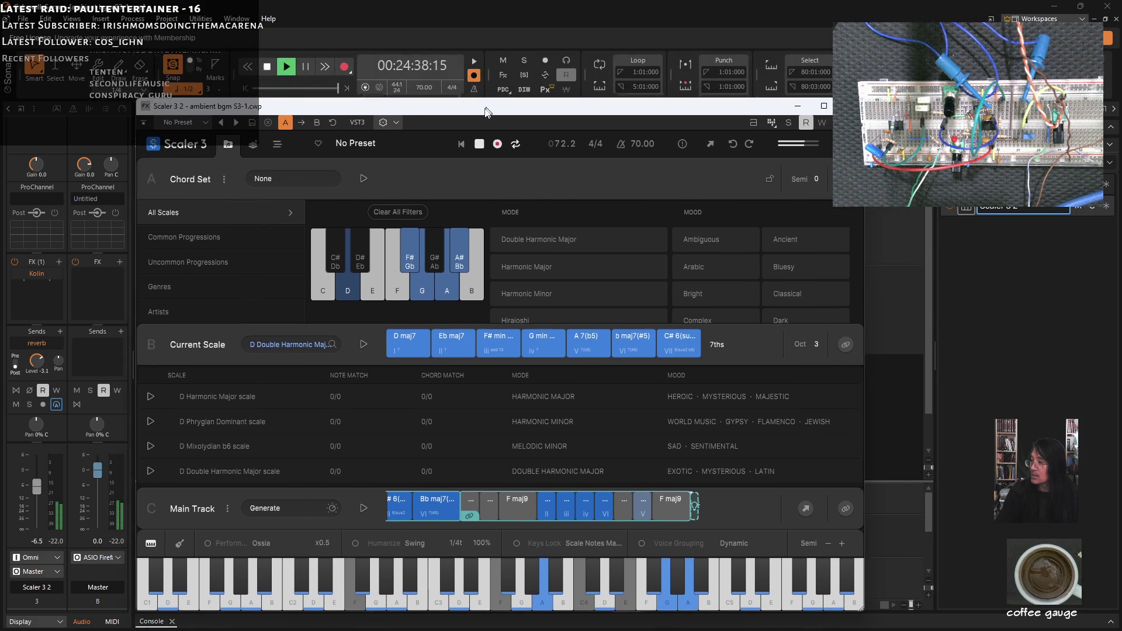
pyautogui.click(269, 69)
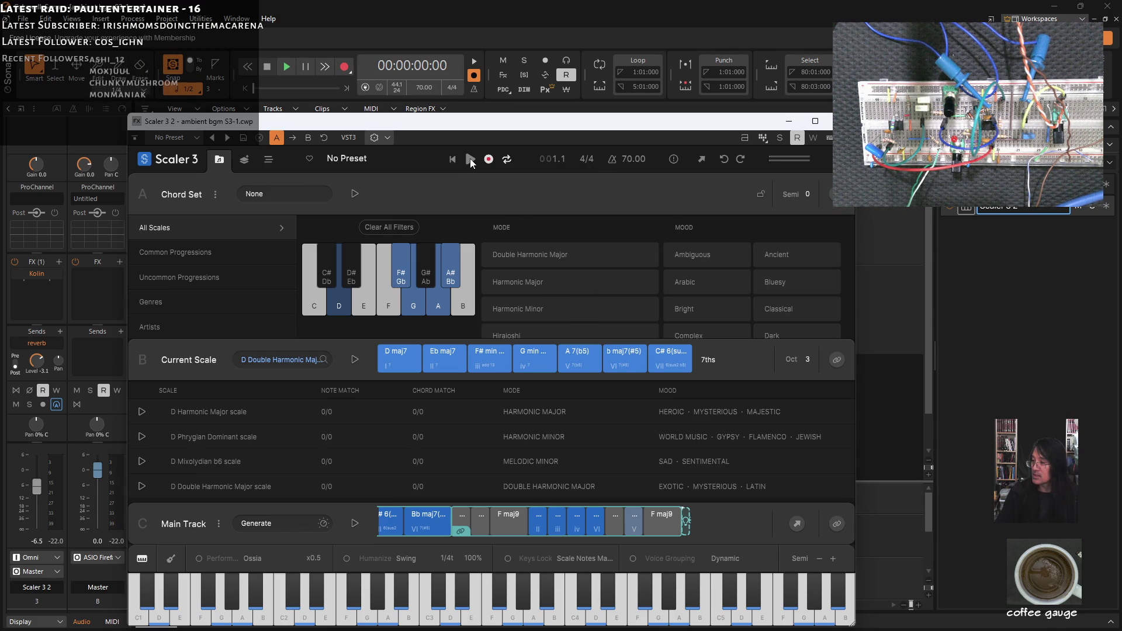
# Step: Play Scaler's chord progression from the start and switch Scaler to its Arrange view
pyautogui.click(470, 160)
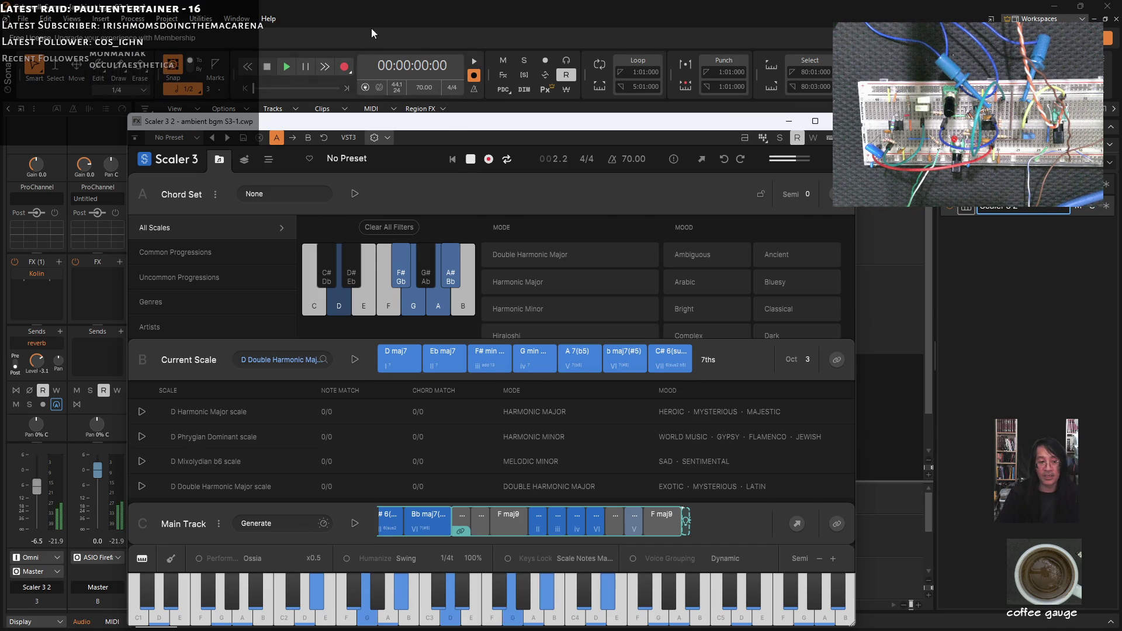
pyautogui.moveTo(542, 126); pyautogui.dragTo(530, 95)
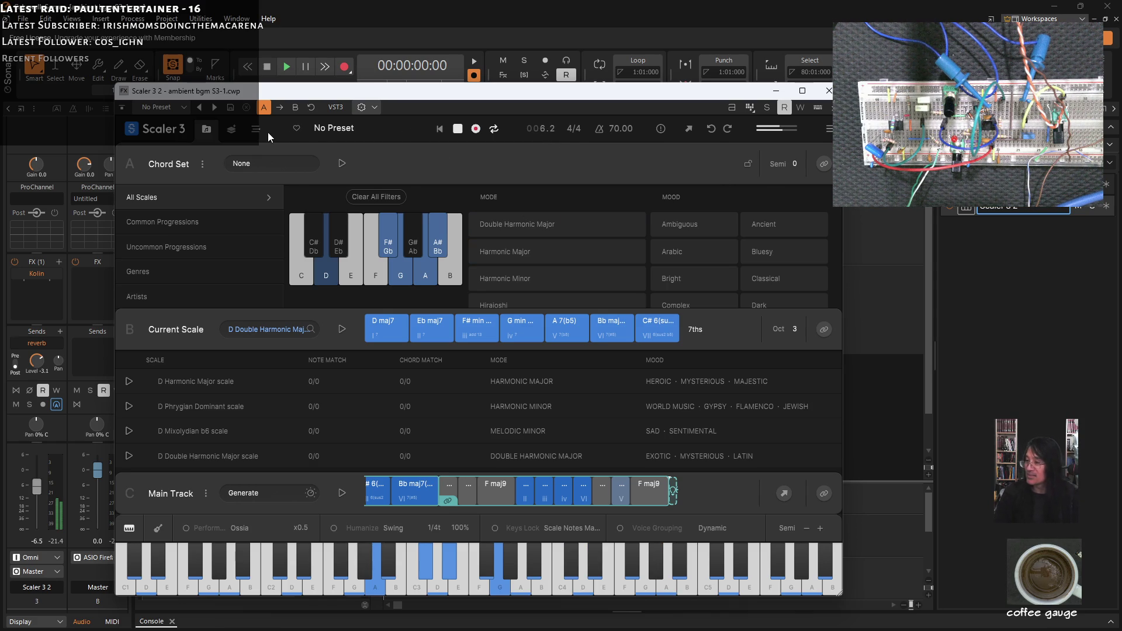
pyautogui.click(257, 128)
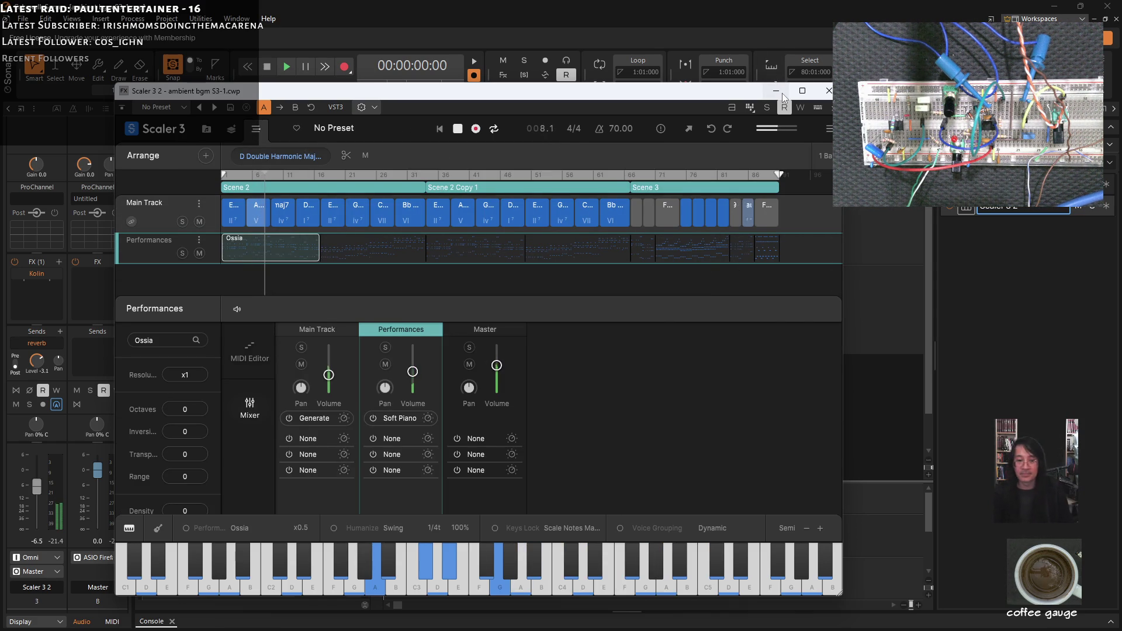
# Step: Minimize Cakewalk to reveal the user guide at page 28
pyautogui.click(1053, 8)
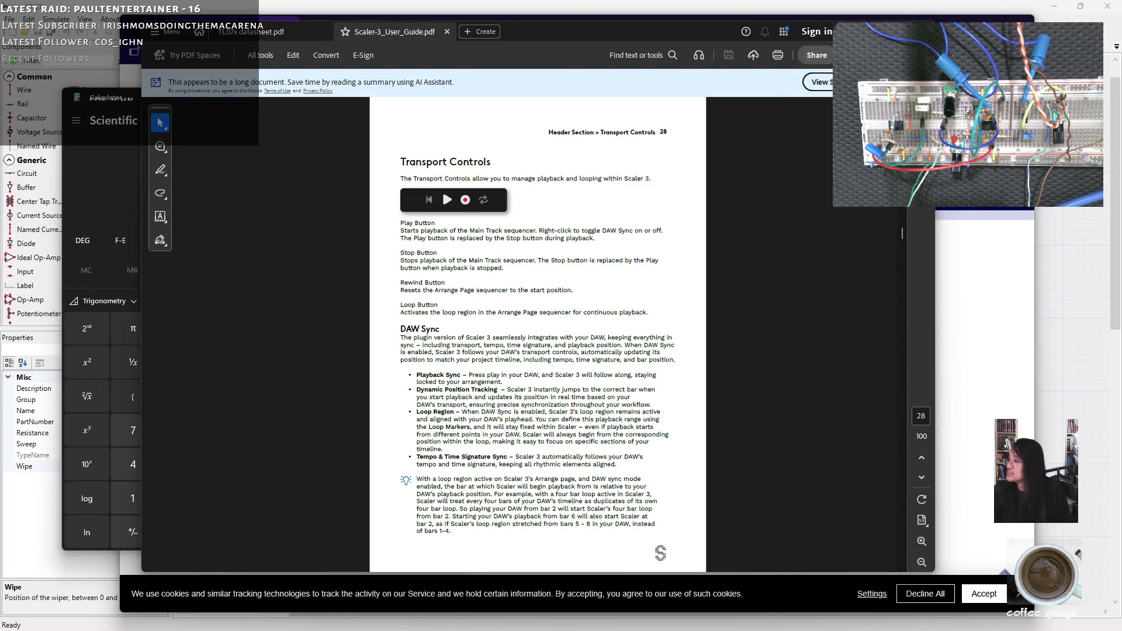
# Step: Minimize Acrobat and show the Canare GS-6 cable page with the Calculator in front, shifted slightly left
pyautogui.click(867, 32)
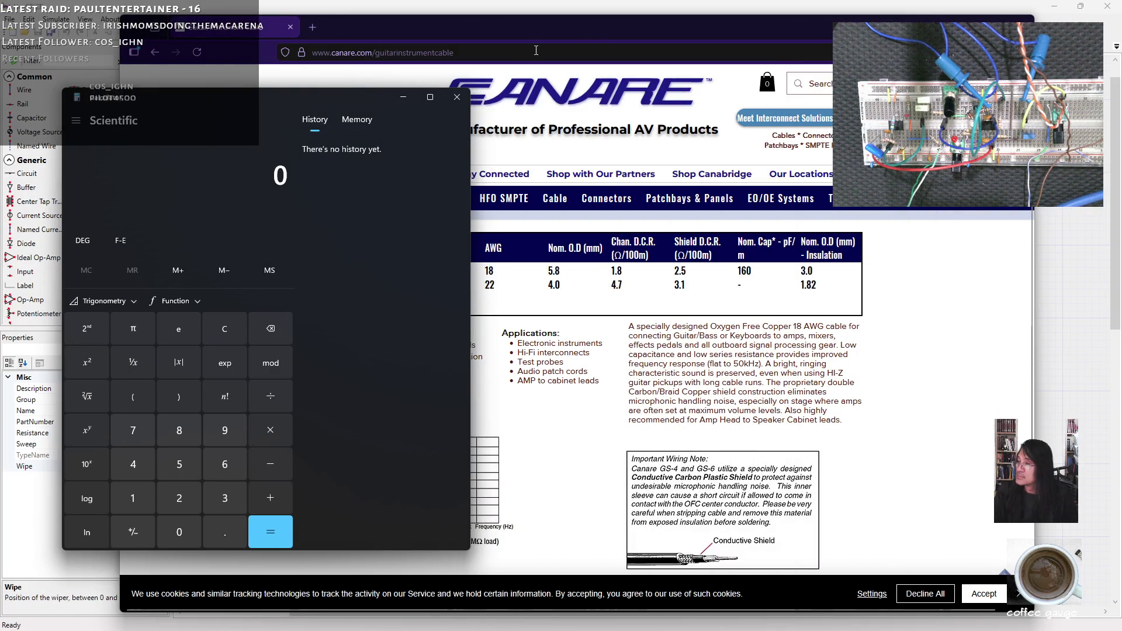
pyautogui.click(598, 33)
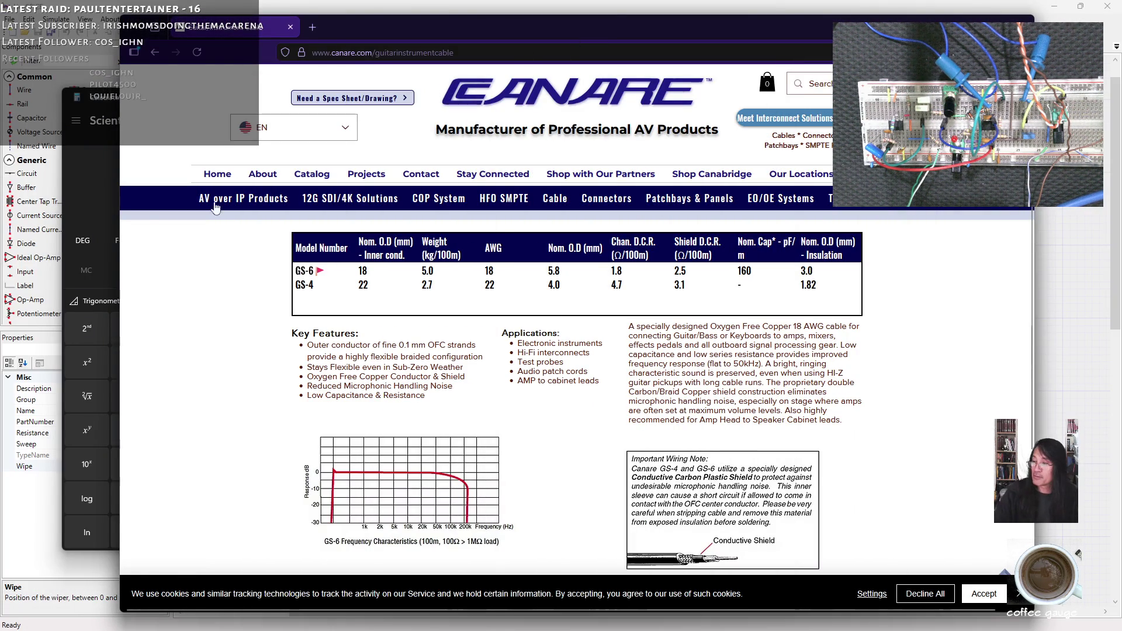
pyautogui.click(81, 169)
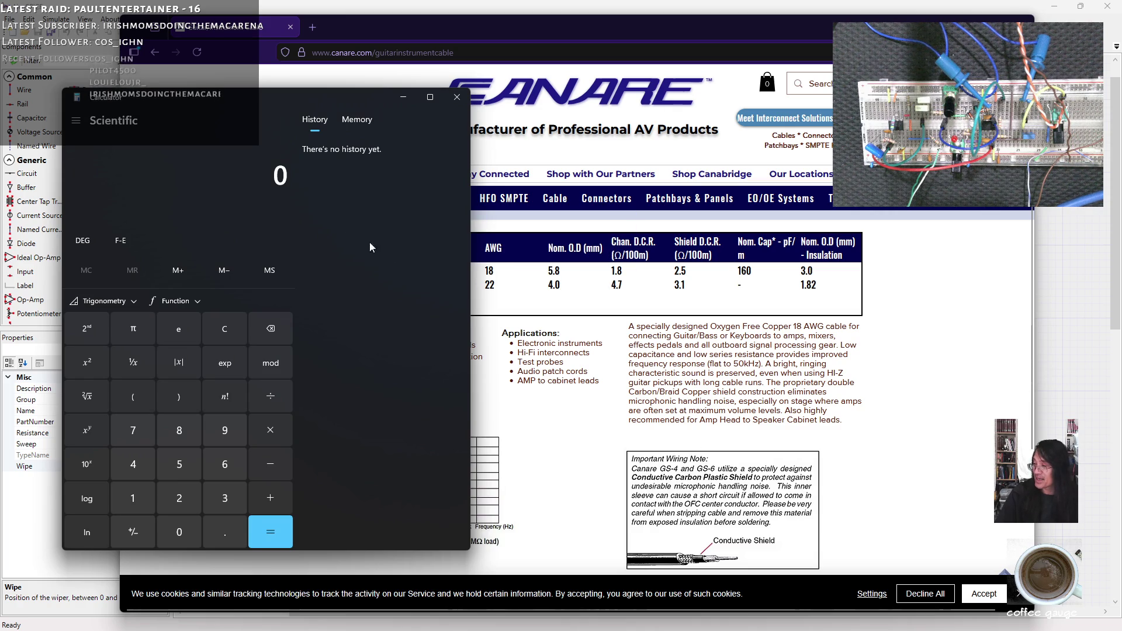
pyautogui.moveTo(274, 104); pyautogui.dragTo(258, 101)
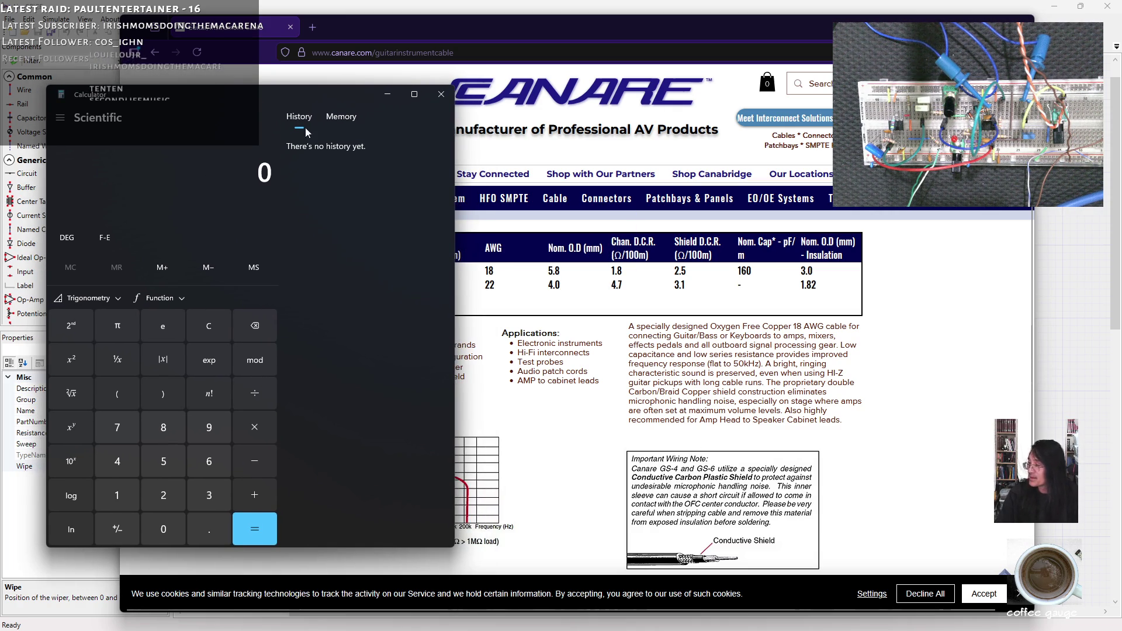
# Step: Compute 100/3 in Calculator, then multiply the result by 160 to get about 5,333.33
pyautogui.write('100')
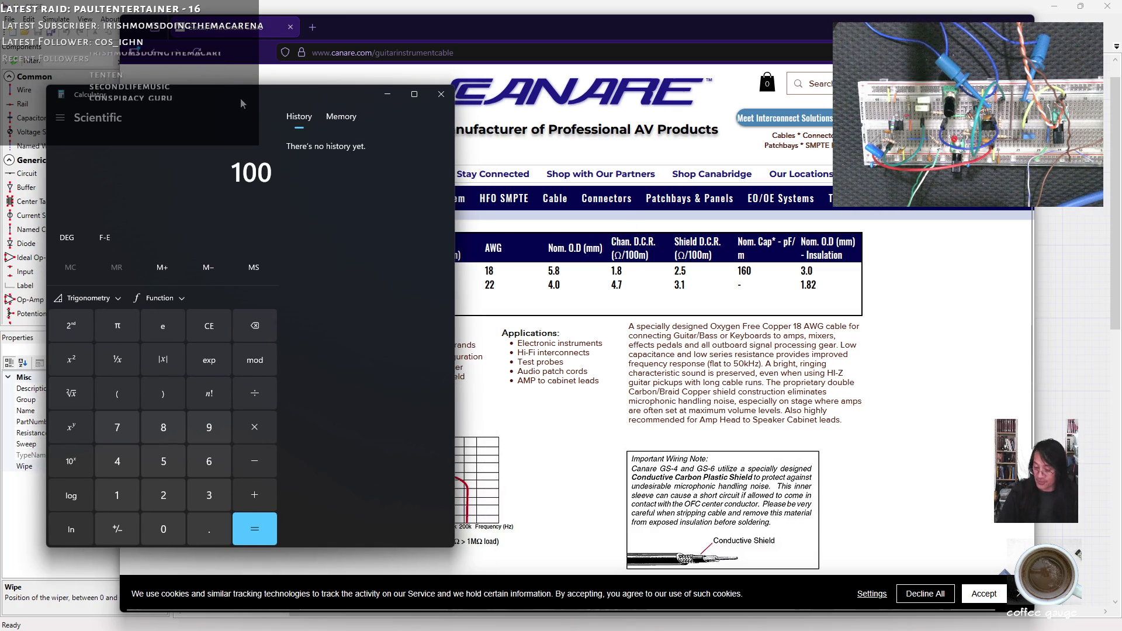
pyautogui.write('/3')
pyautogui.press('Return')
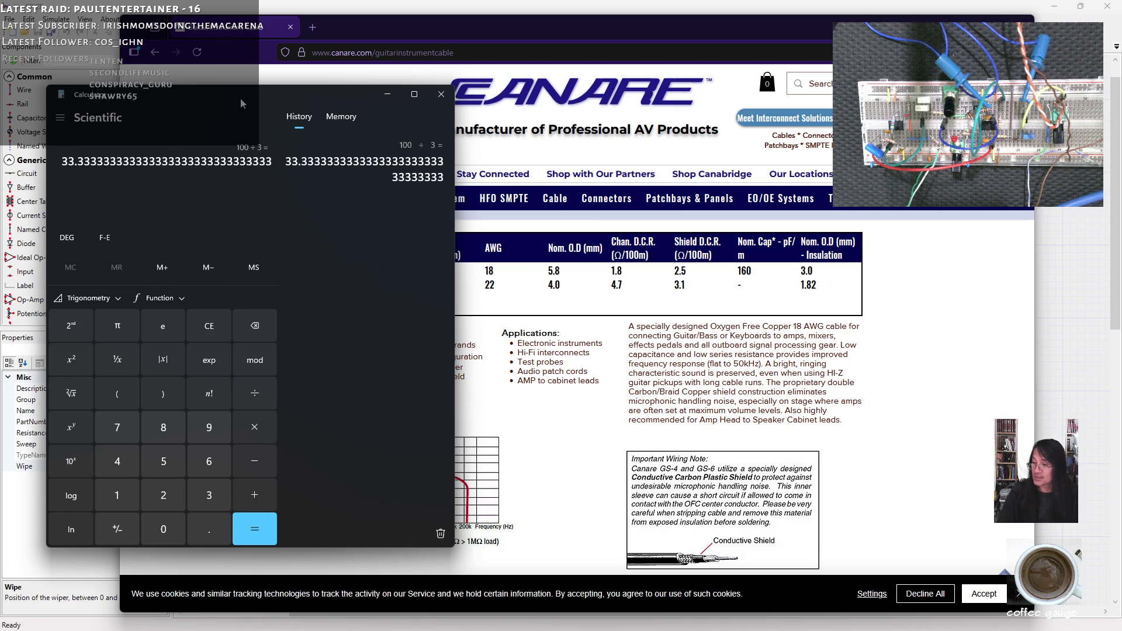
pyautogui.write('*')
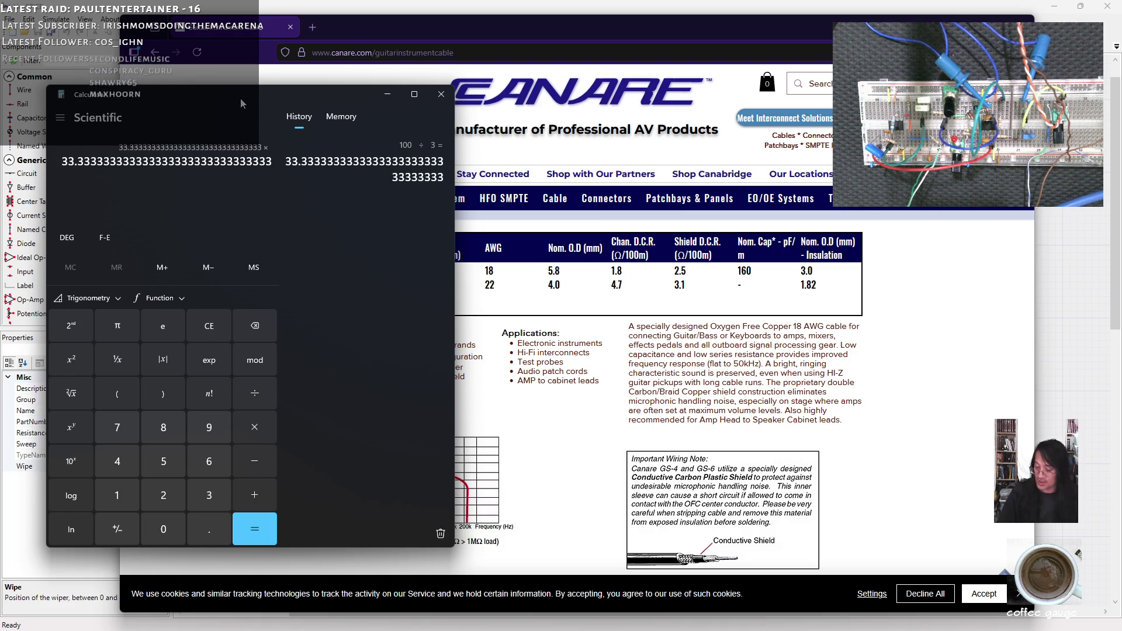
pyautogui.write('160')
pyautogui.press('Return')
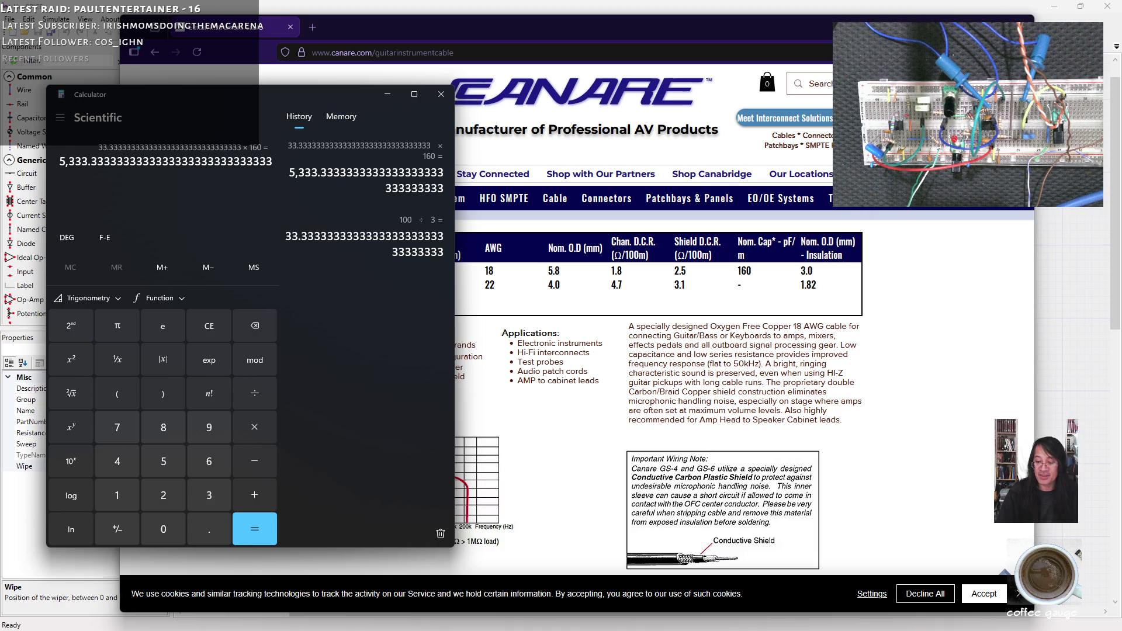
# Step: Move the calculator lower, begin entering 500000×5, then clear that entry to start over
pyautogui.moveTo(269, 102)
pyautogui.mouseDown()
pyautogui.moveTo(252, 119)
pyautogui.moveTo(264, 129)
pyautogui.mouseUp()
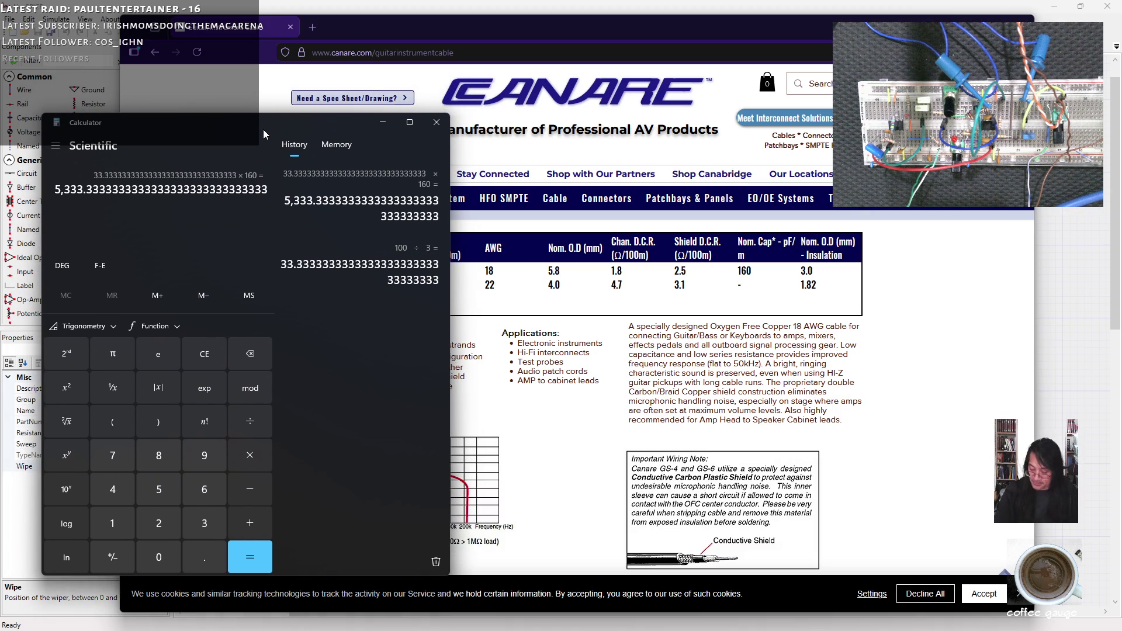
pyautogui.write('500')
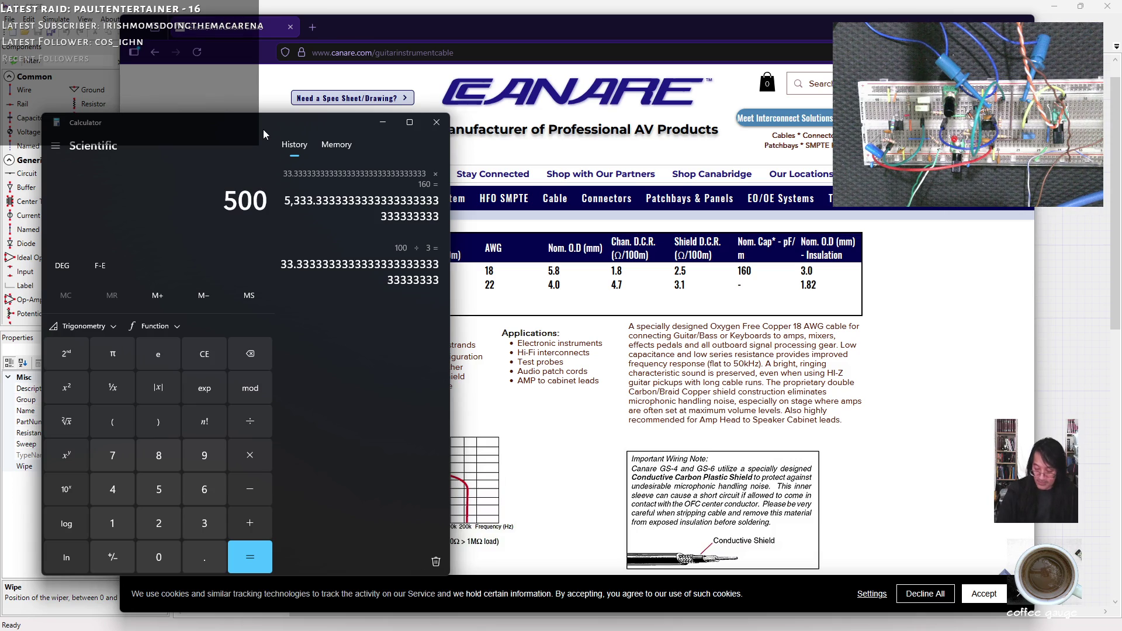
pyautogui.write('000')
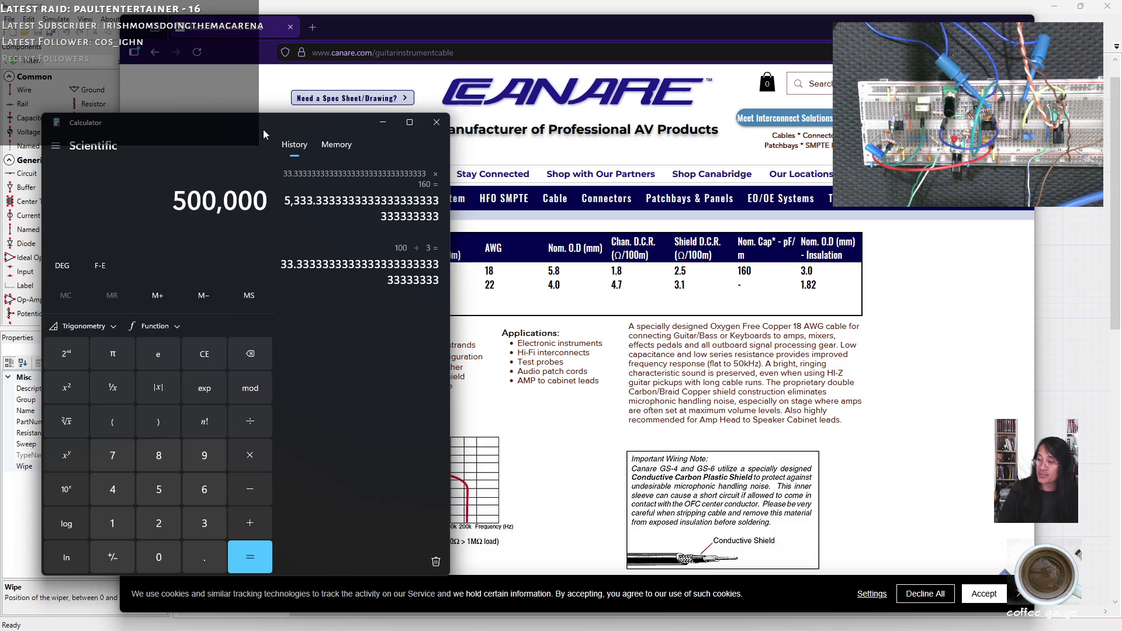
pyautogui.write('*')
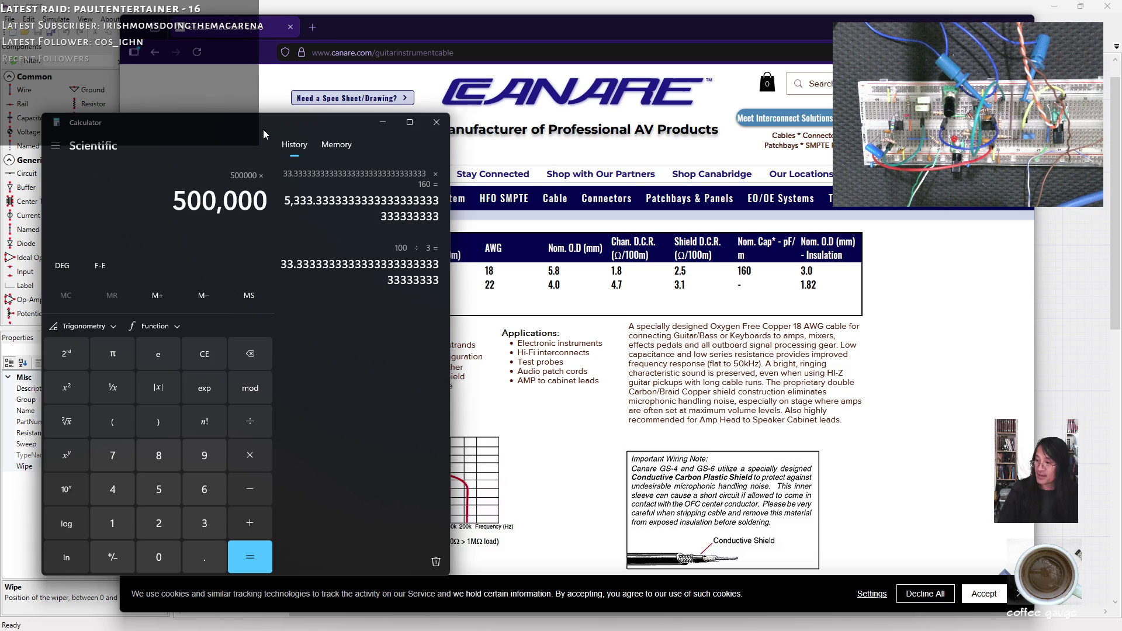
pyautogui.write('5')
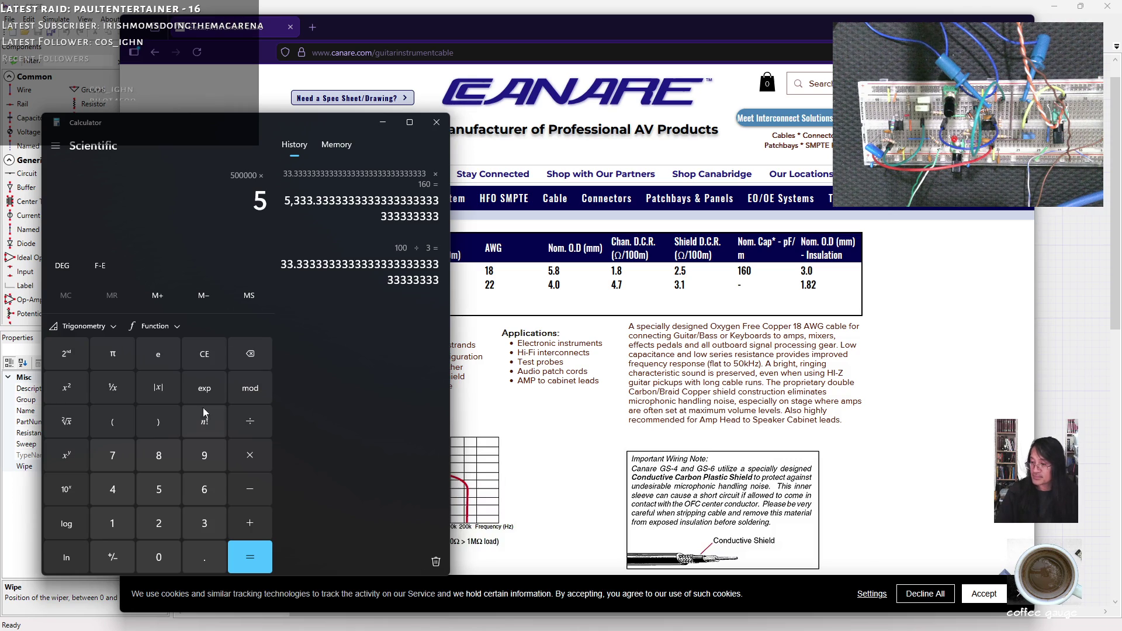
pyautogui.click(205, 396)
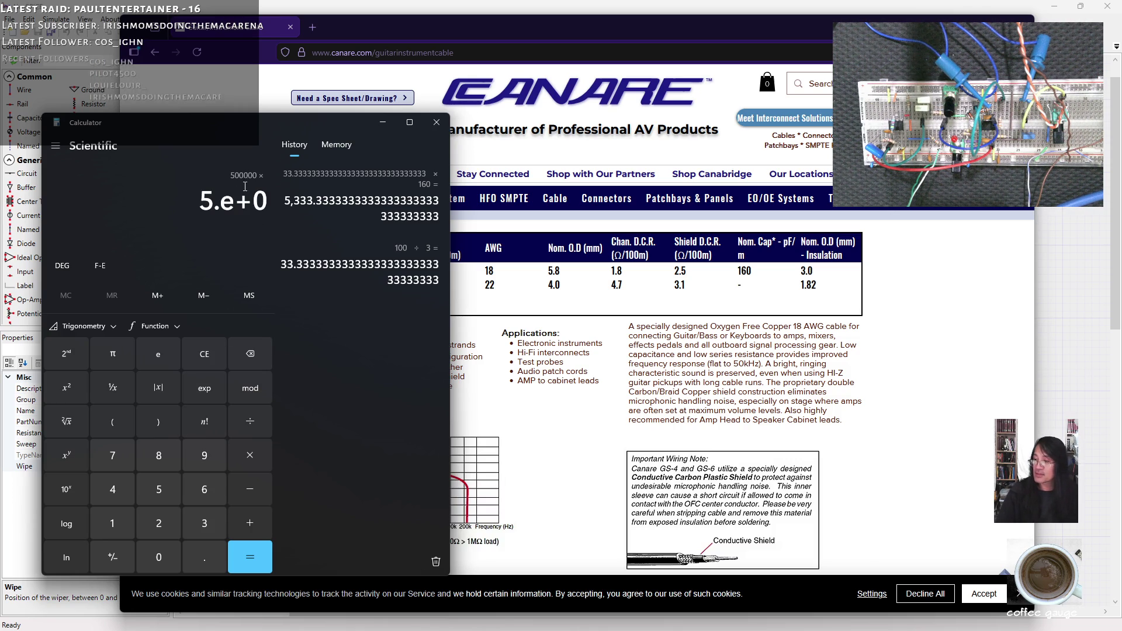
pyautogui.press('Escape')
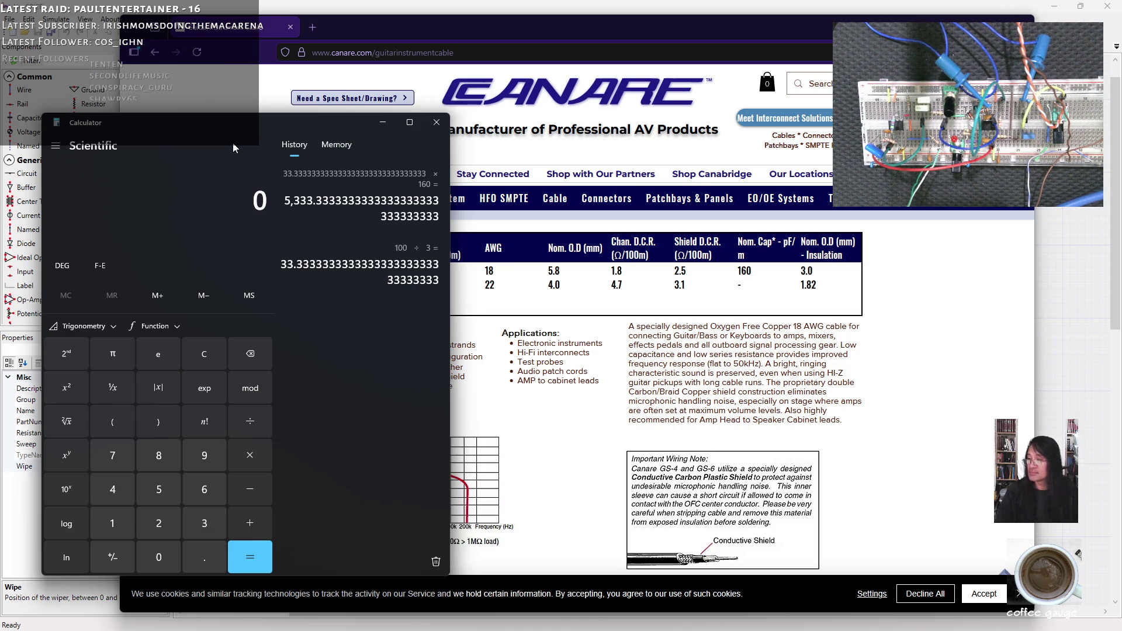
# Step: Enter 250000 × 5e-9 using scientific-notation exponent entry
pyautogui.write('2500000')
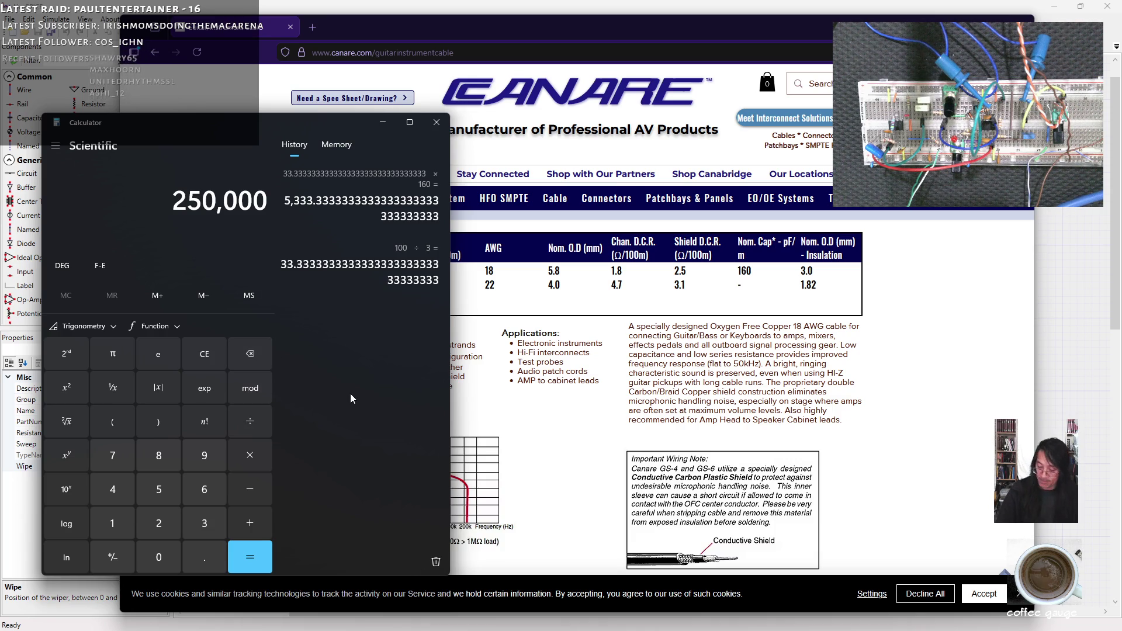
pyautogui.press('*')
pyautogui.write('5')
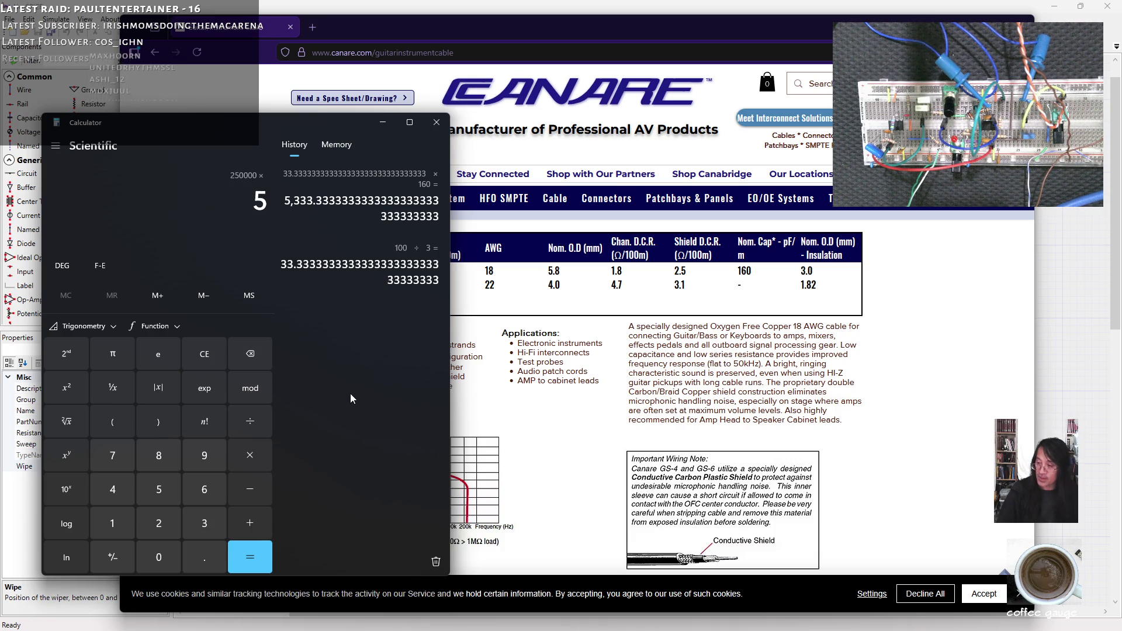
pyautogui.click(198, 386)
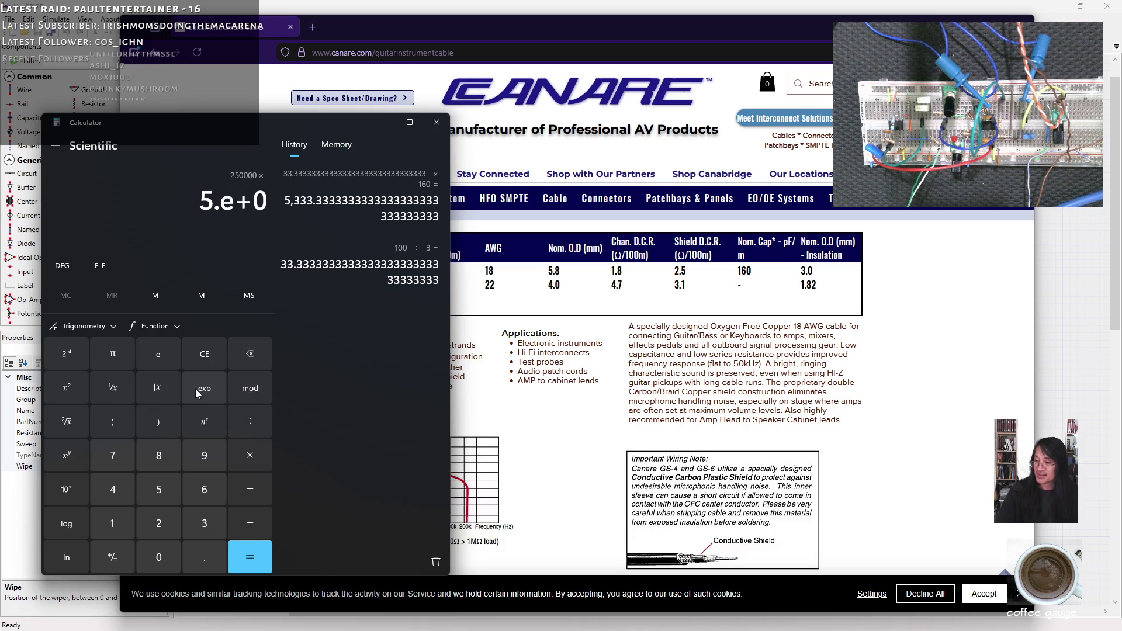
pyautogui.click(210, 455)
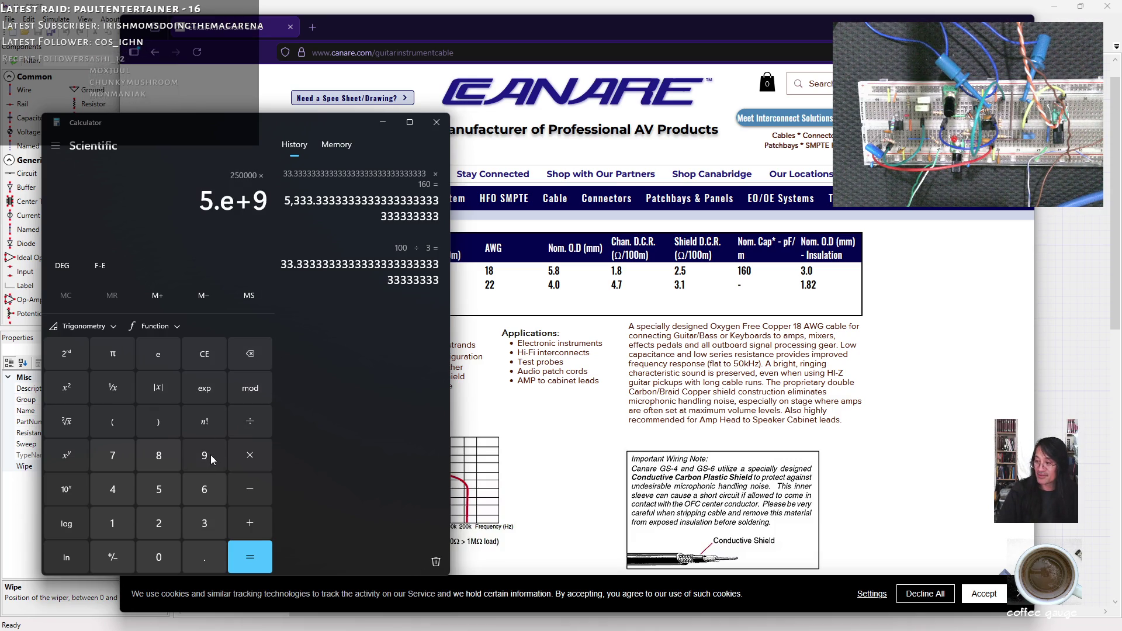
pyautogui.click(114, 557)
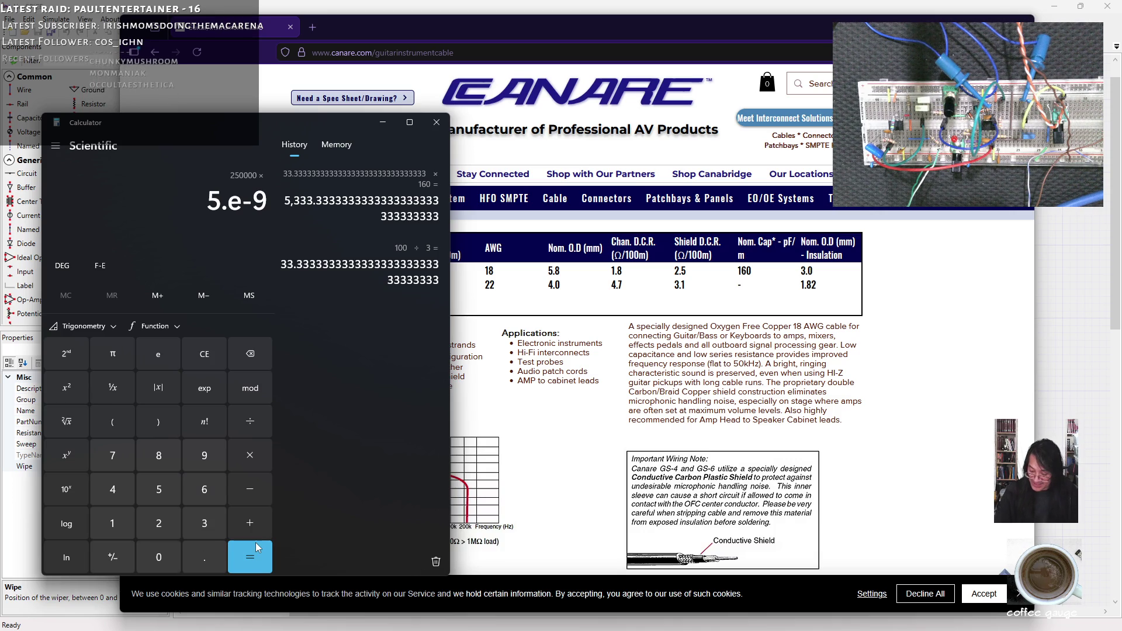
# Step: Multiply by 2 and π, take the reciprocal for about 127.32, and close Calculator
pyautogui.write('*2*')
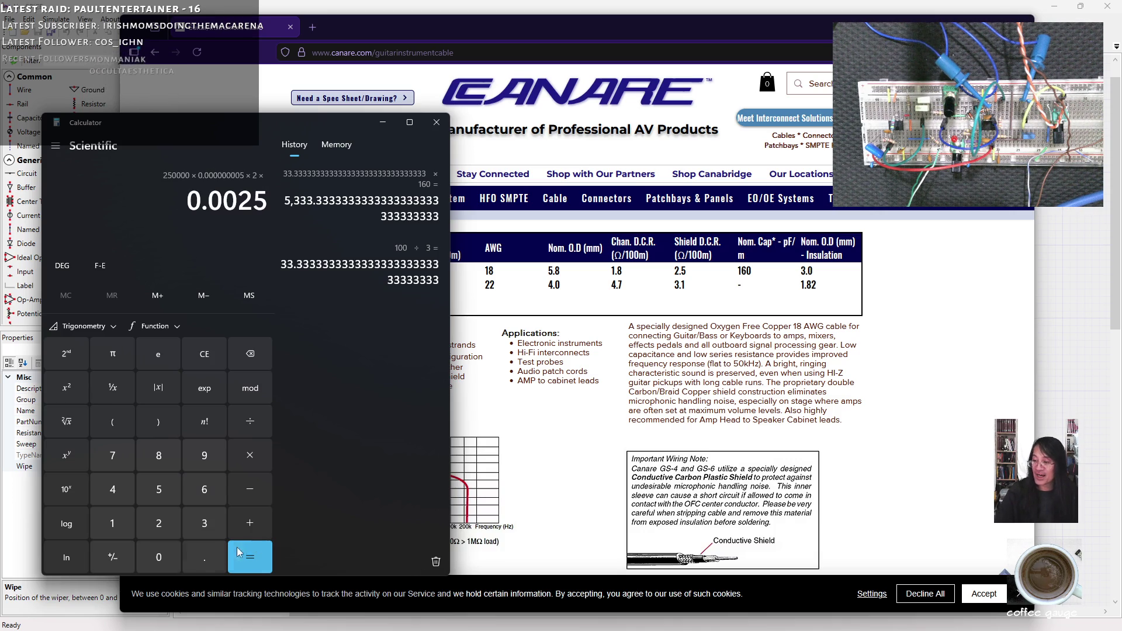
pyautogui.click(112, 354)
pyautogui.press('Return')
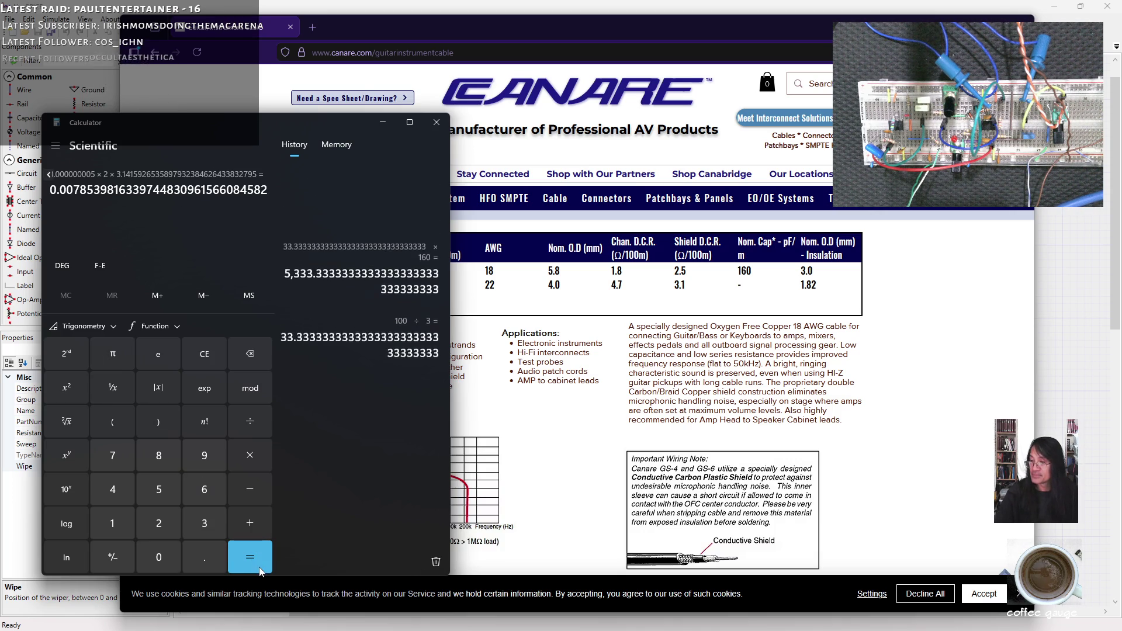
pyautogui.click(112, 388)
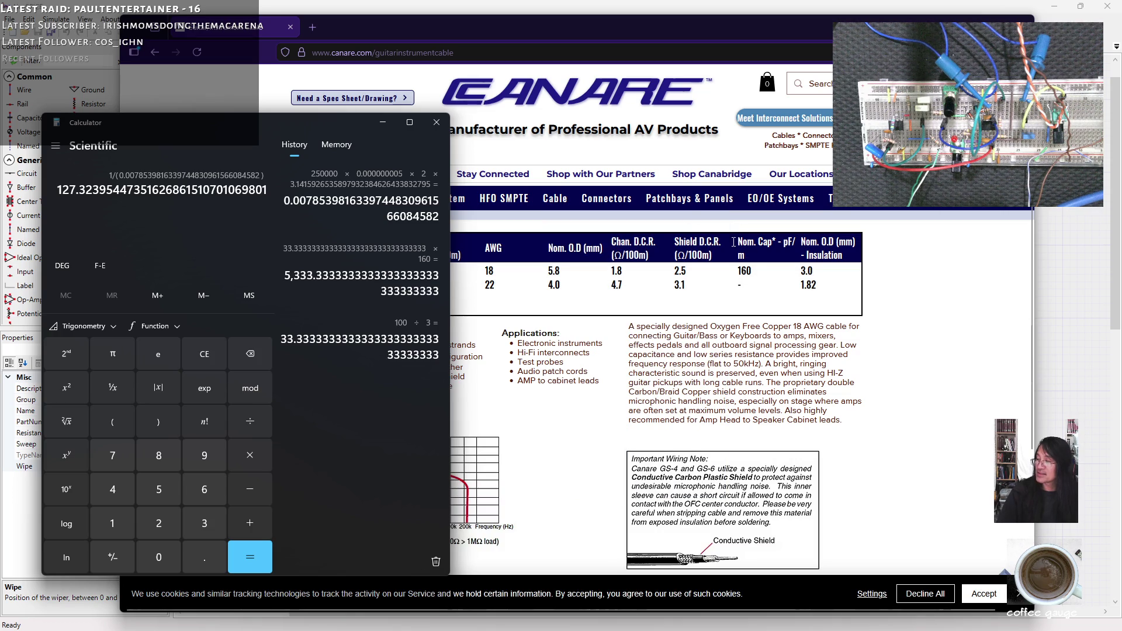
pyautogui.click(436, 127)
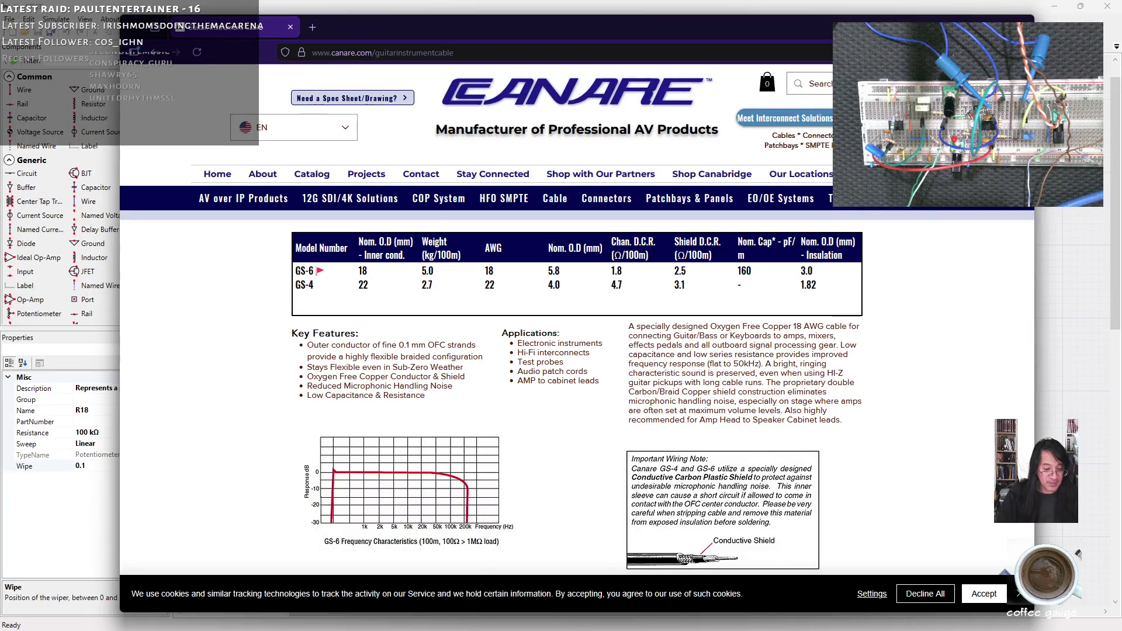
# Step: Switch back to the LTspice Draft2 window in front of the browser
pyautogui.hotkey('alt', 'Tab')
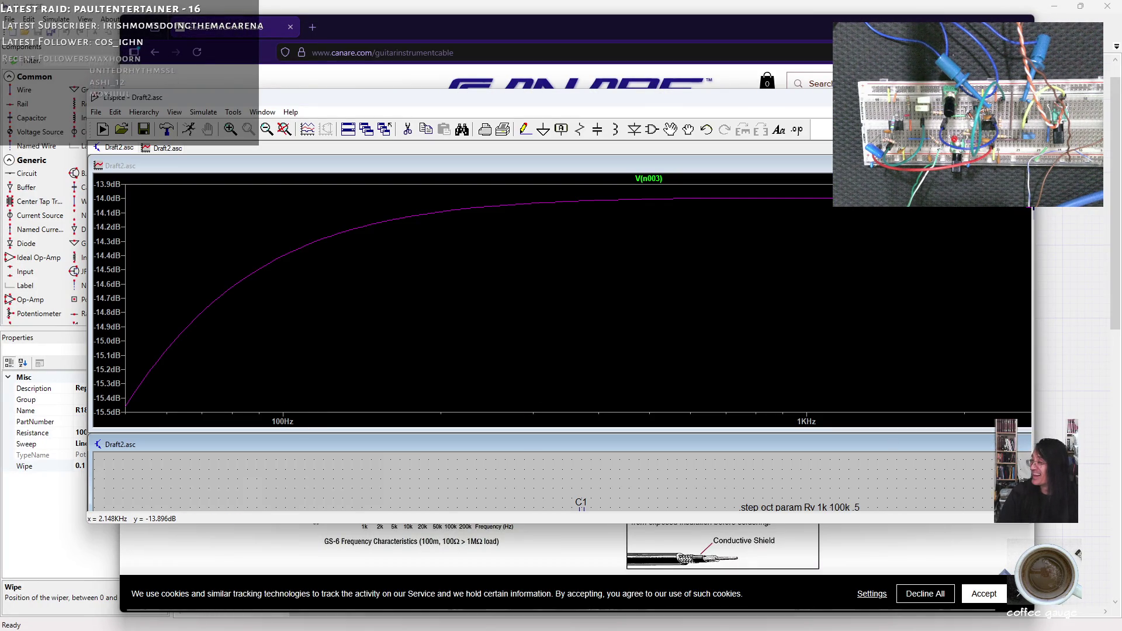
# Step: Maximize LTspice, probe the V1–C1 wire, then close the waveform plot pane
pyautogui.press('super+Up')
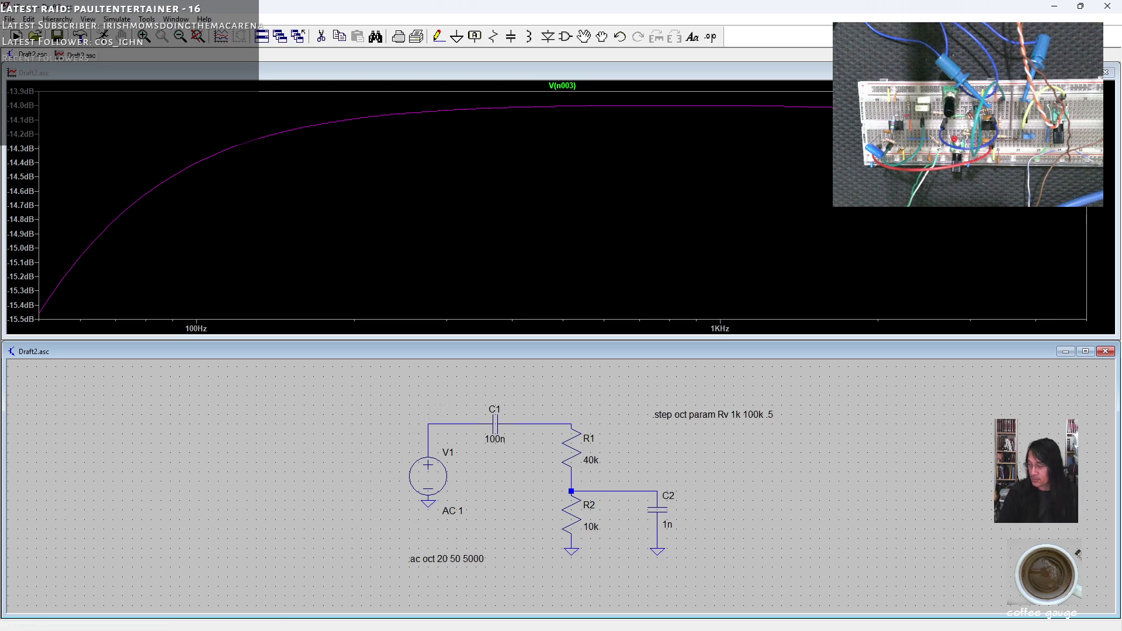
pyautogui.click(444, 424)
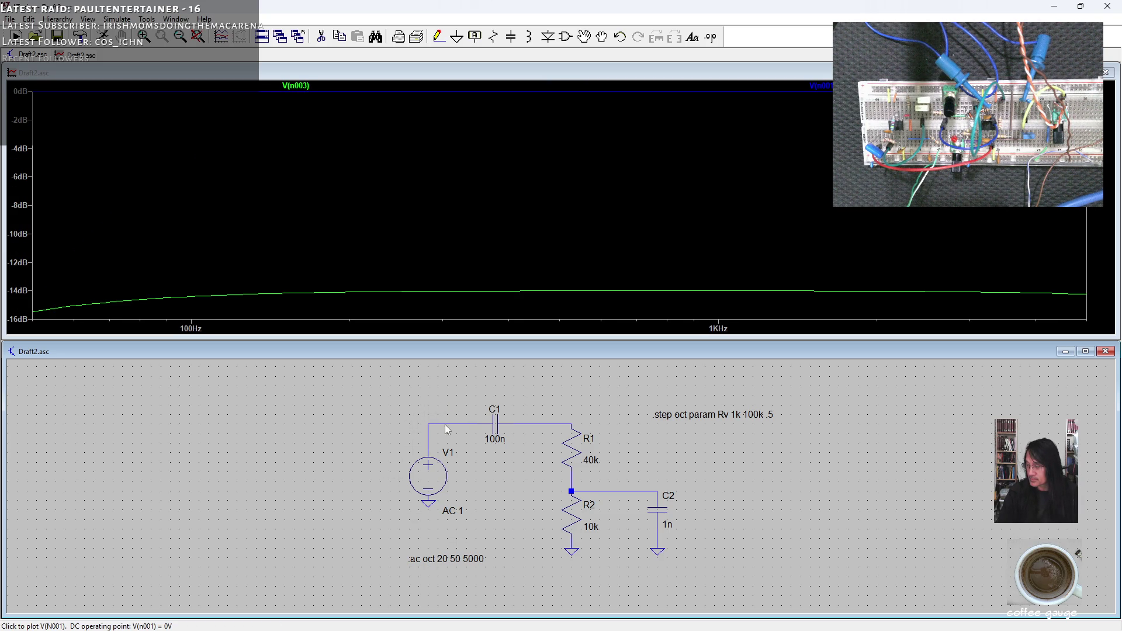
pyautogui.rightClick(439, 425)
pyautogui.click(1106, 72)
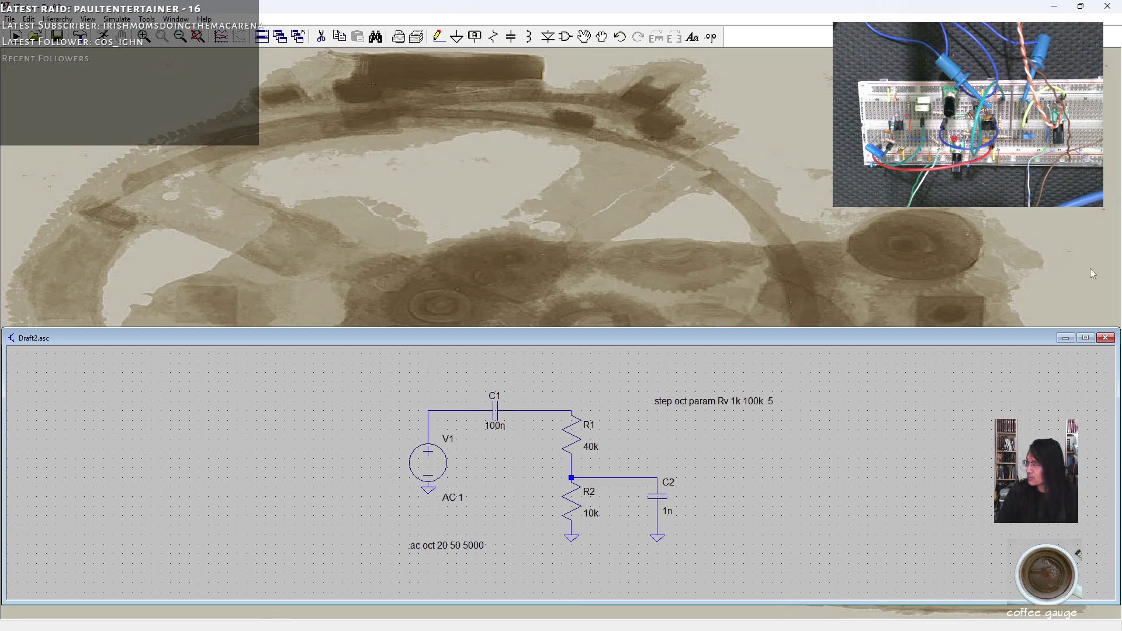
# Step: Expand the schematic and delete the wires joining V1 to C1 with the Delete tool
pyautogui.click(1085, 352)
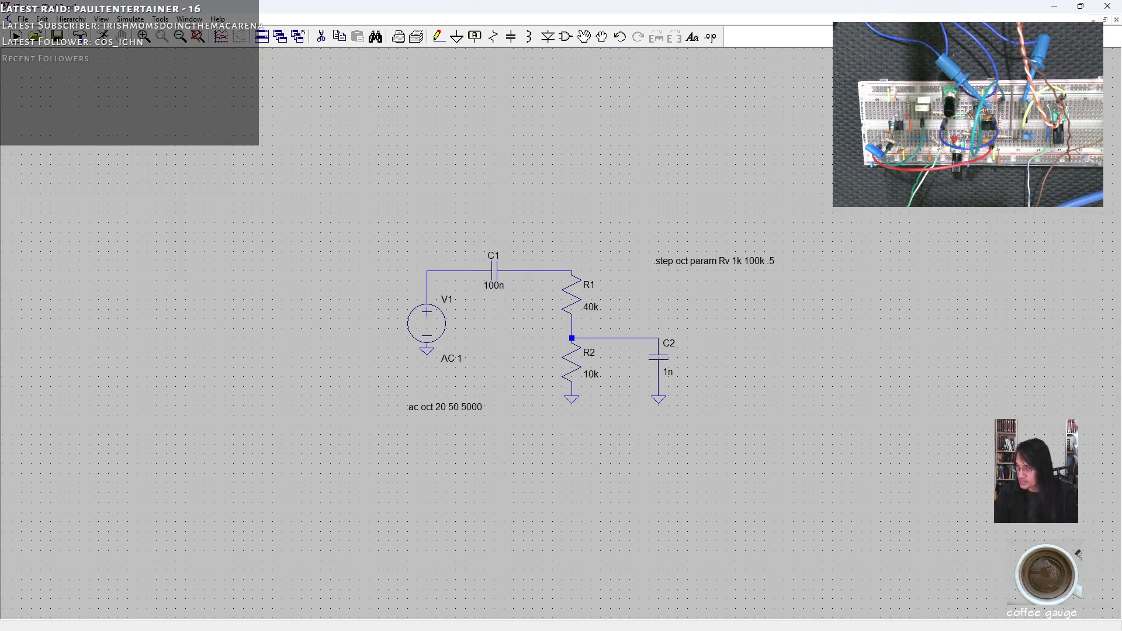
pyautogui.press('F5')
pyautogui.click(459, 270)
pyautogui.click(427, 282)
pyautogui.click(428, 282)
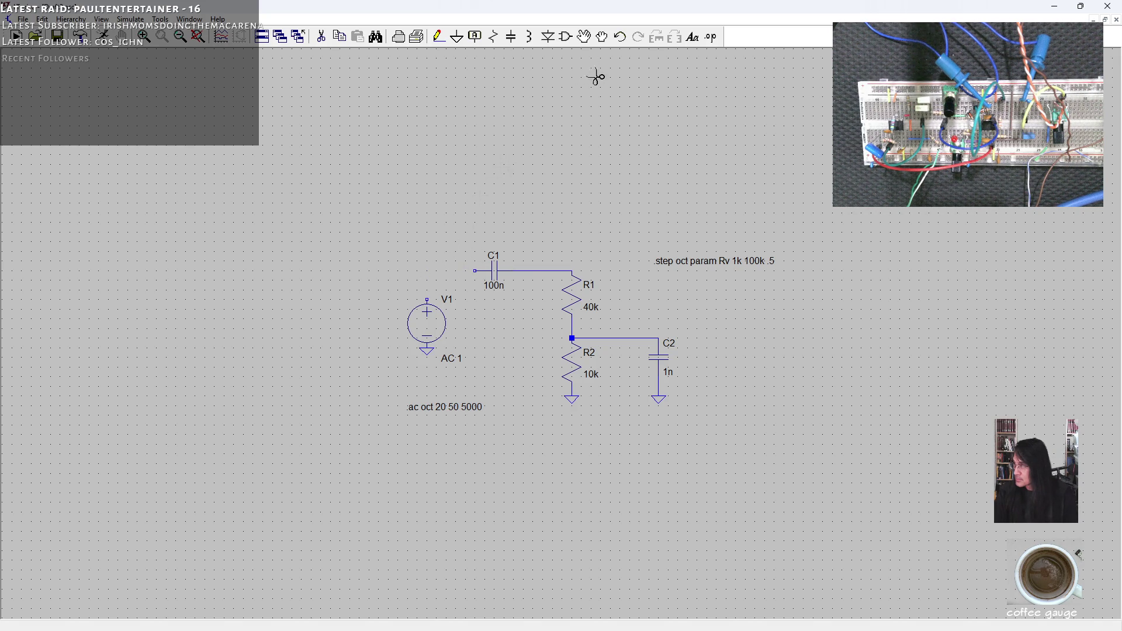
# Step: Move V1 further left and place a new resistor R3 above it
pyautogui.click(604, 41)
pyautogui.moveTo(376, 269)
pyautogui.mouseDown()
pyautogui.moveTo(437, 379)
pyautogui.moveTo(454, 386)
pyautogui.mouseUp()
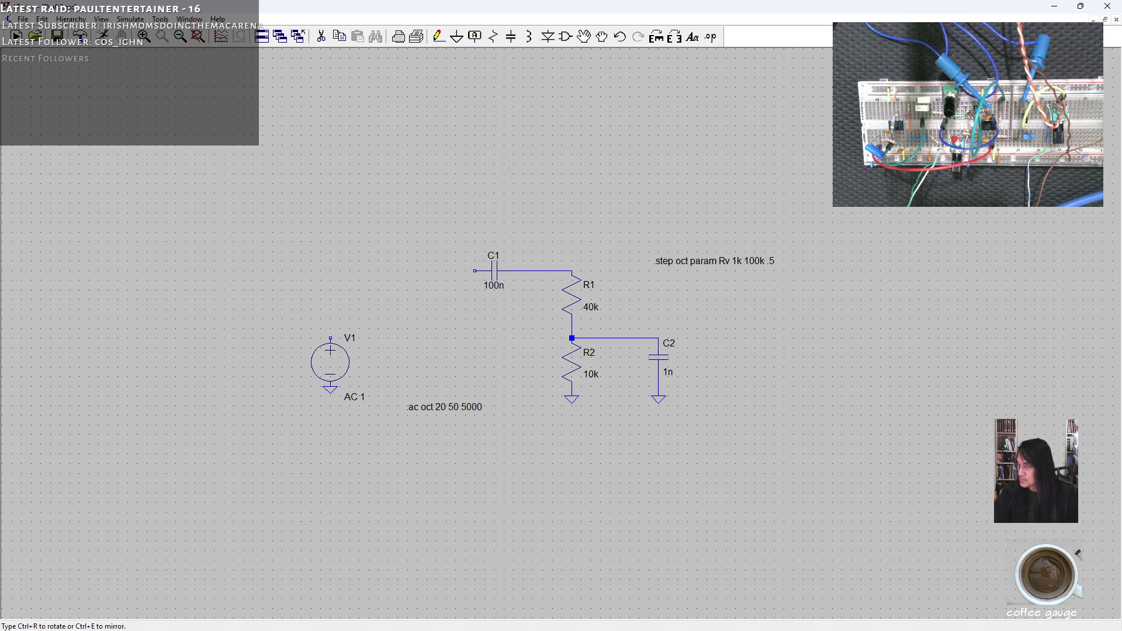
pyautogui.click(318, 367)
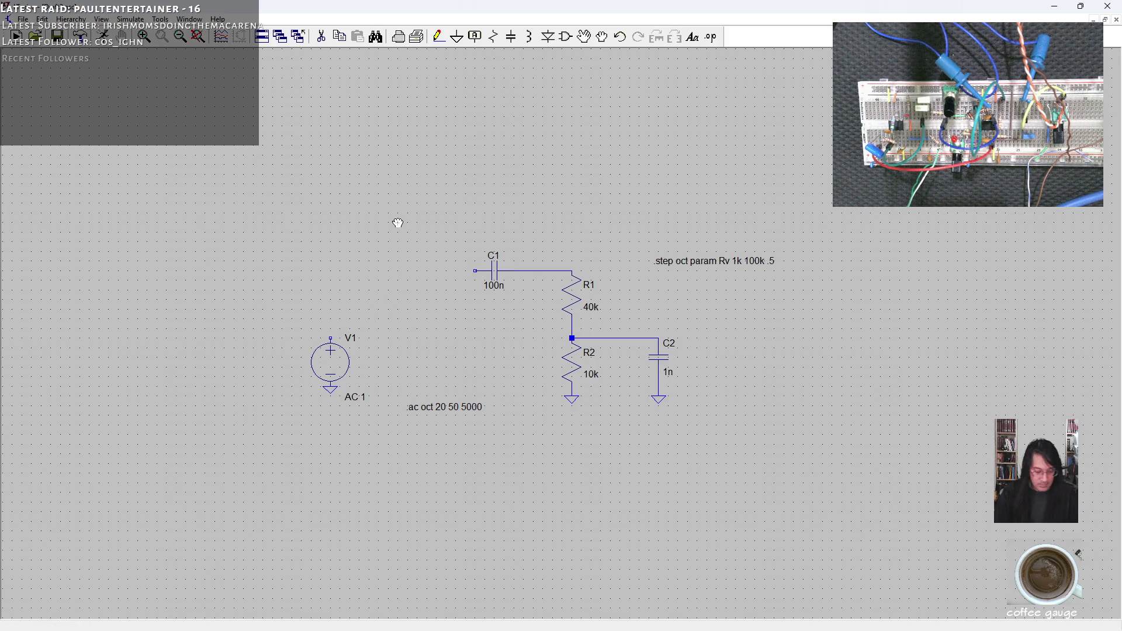
pyautogui.click(493, 36)
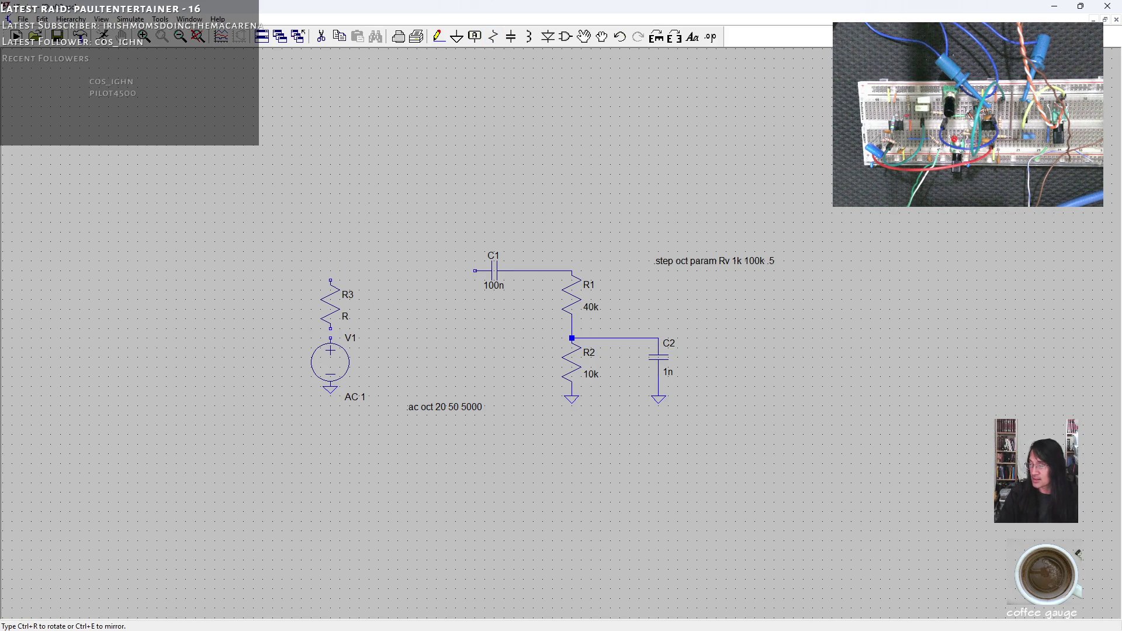
pyautogui.rightClick(359, 275)
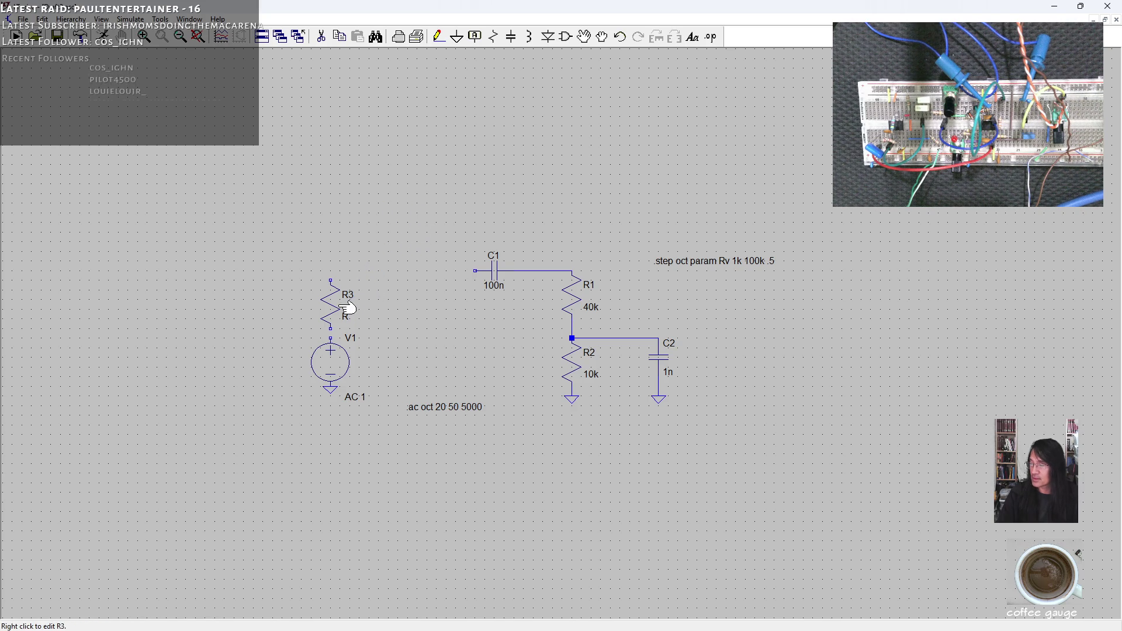
# Step: Set R3's resistance to 9k and start placing an inductor rotated horizontal
pyautogui.rightClick(331, 304)
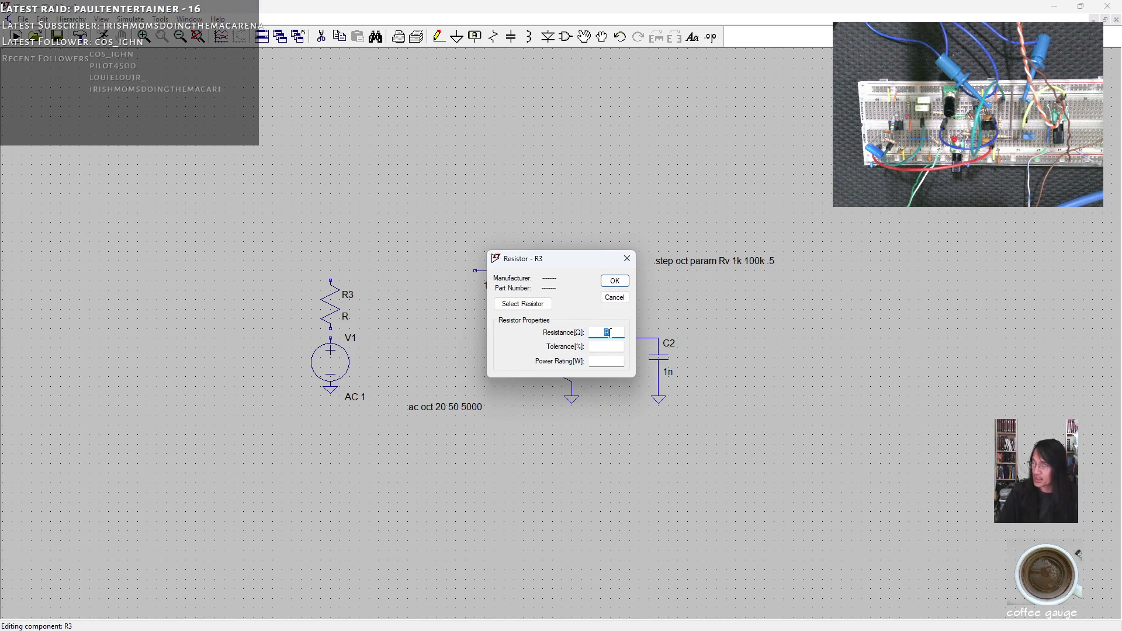
pyautogui.write('9k')
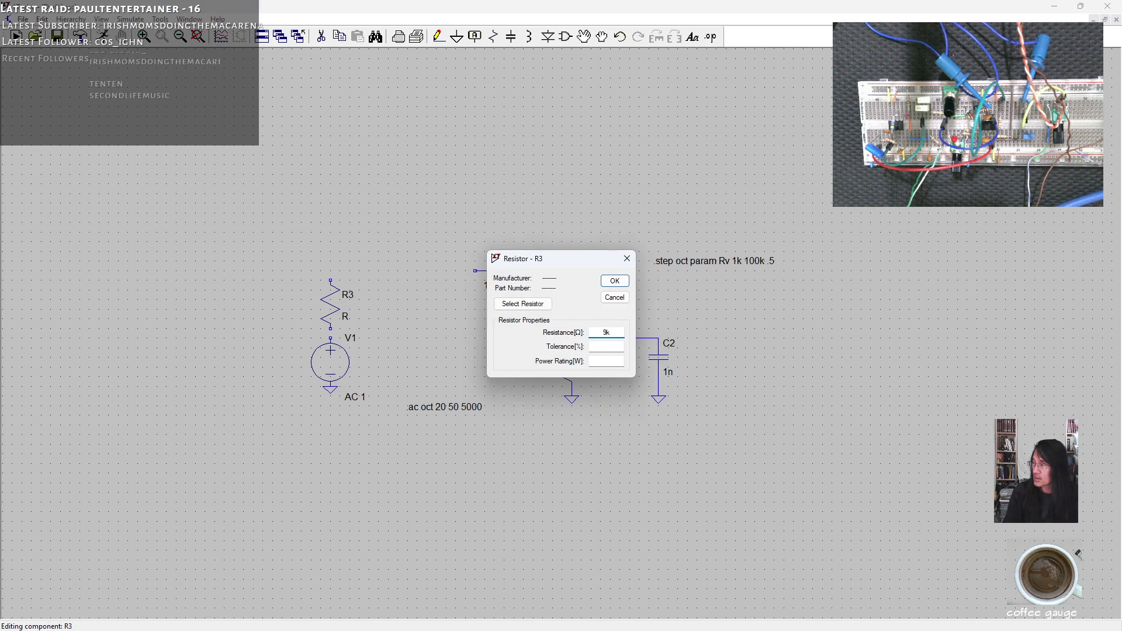
pyautogui.press('Return')
pyautogui.click(529, 37)
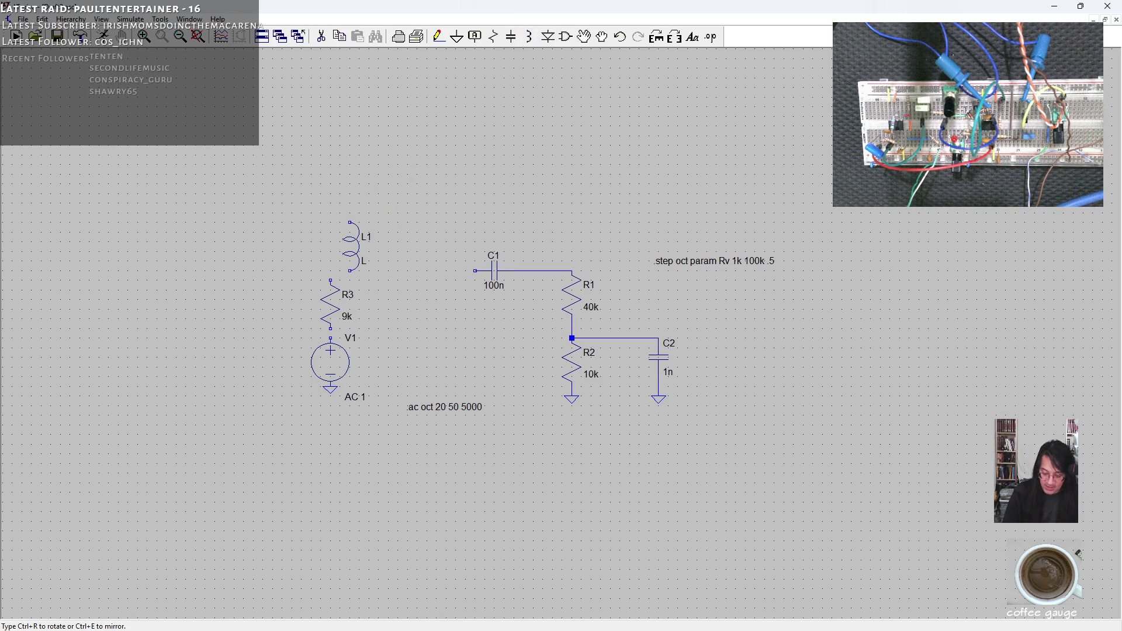
pyautogui.hotkey('ctrl', 'r')
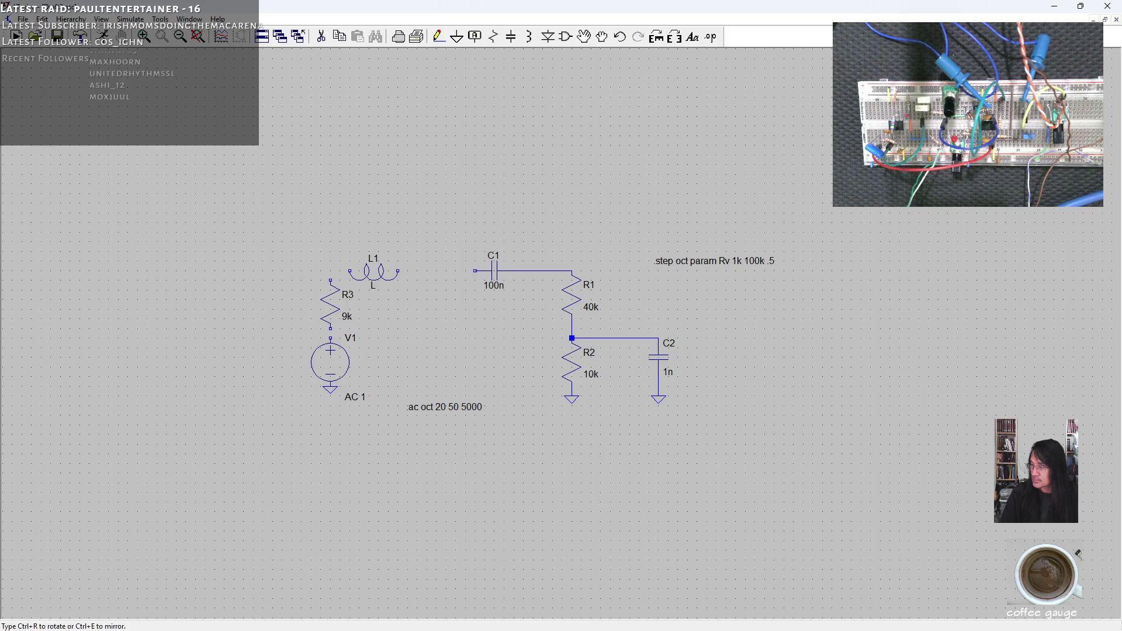
# Step: Drop inductor L1 horizontally above R3 and set its inductance to 4H
pyautogui.click(397, 272)
pyautogui.press('Escape')
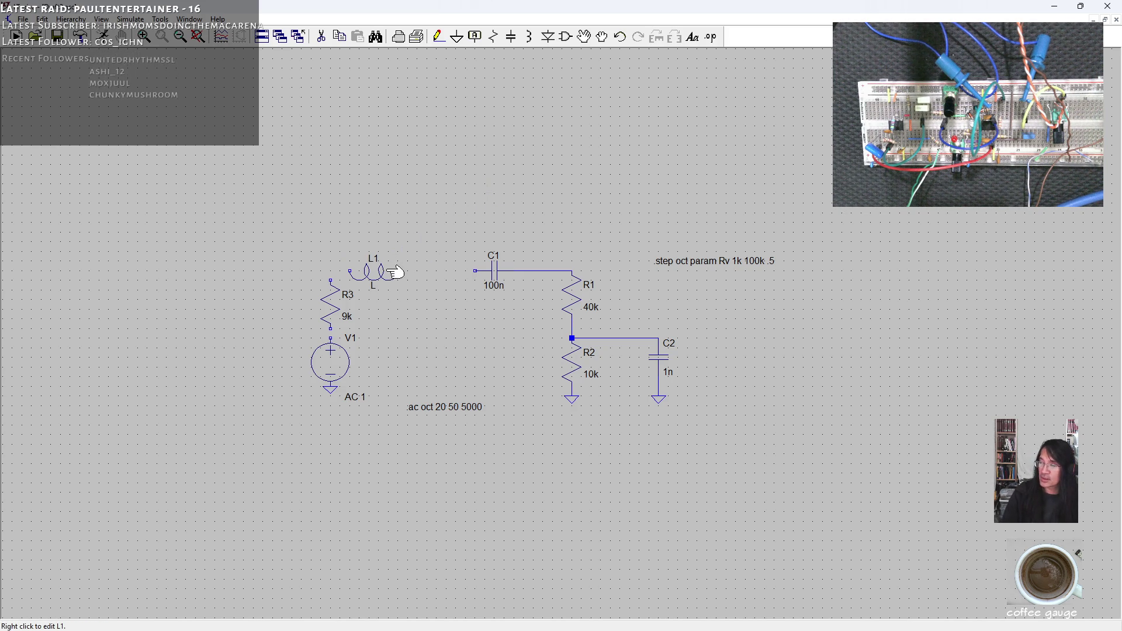
pyautogui.rightClick(396, 274)
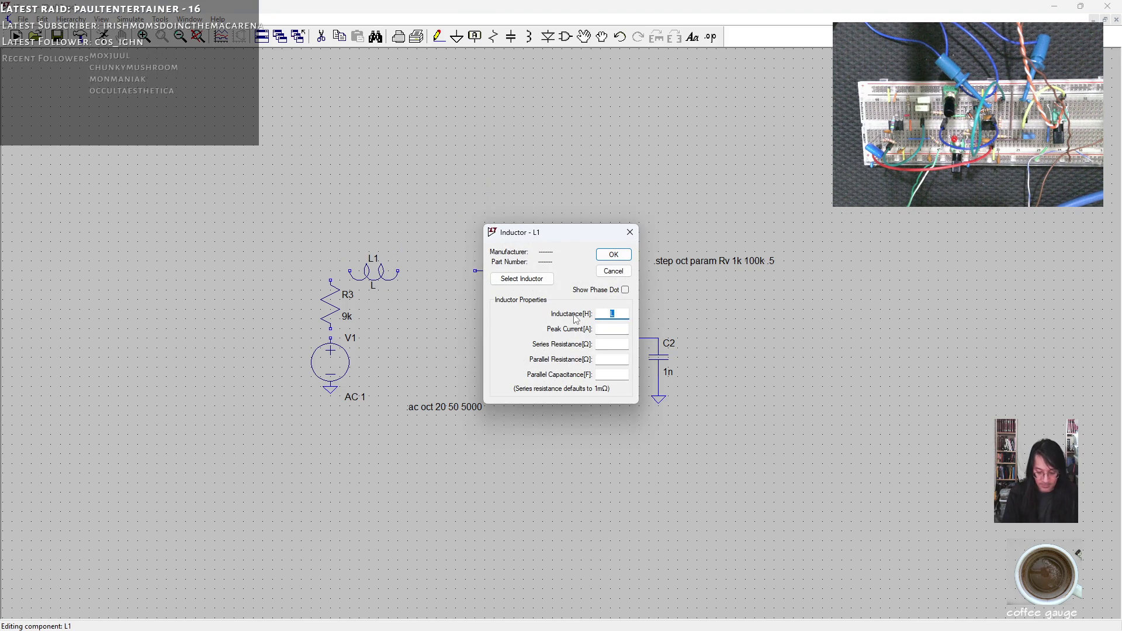
pyautogui.write('4')
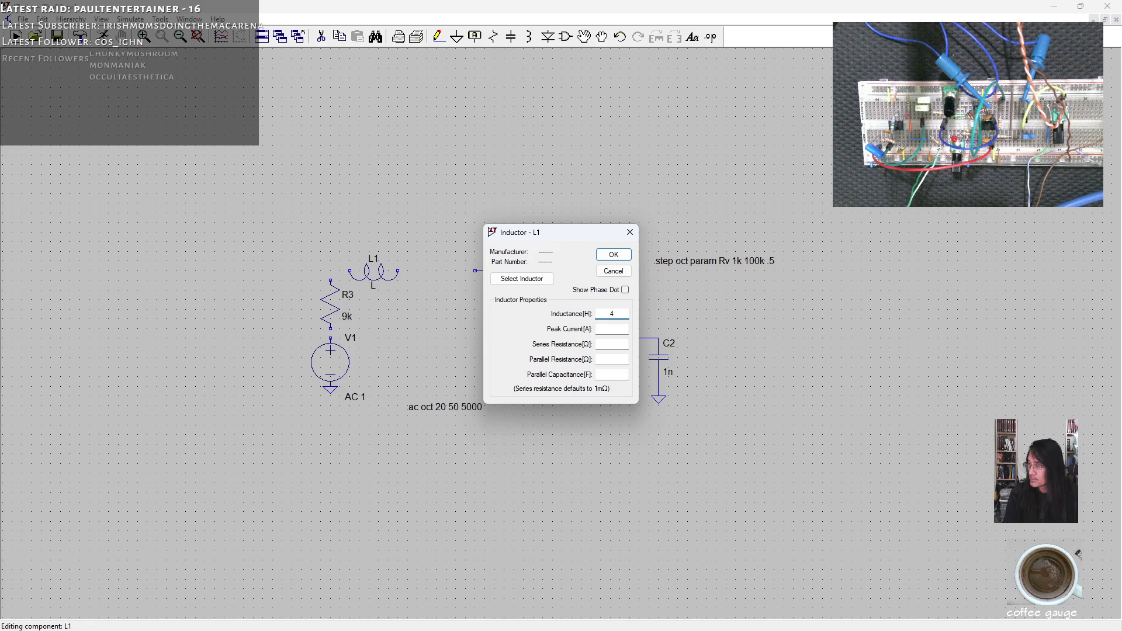
pyautogui.write('H')
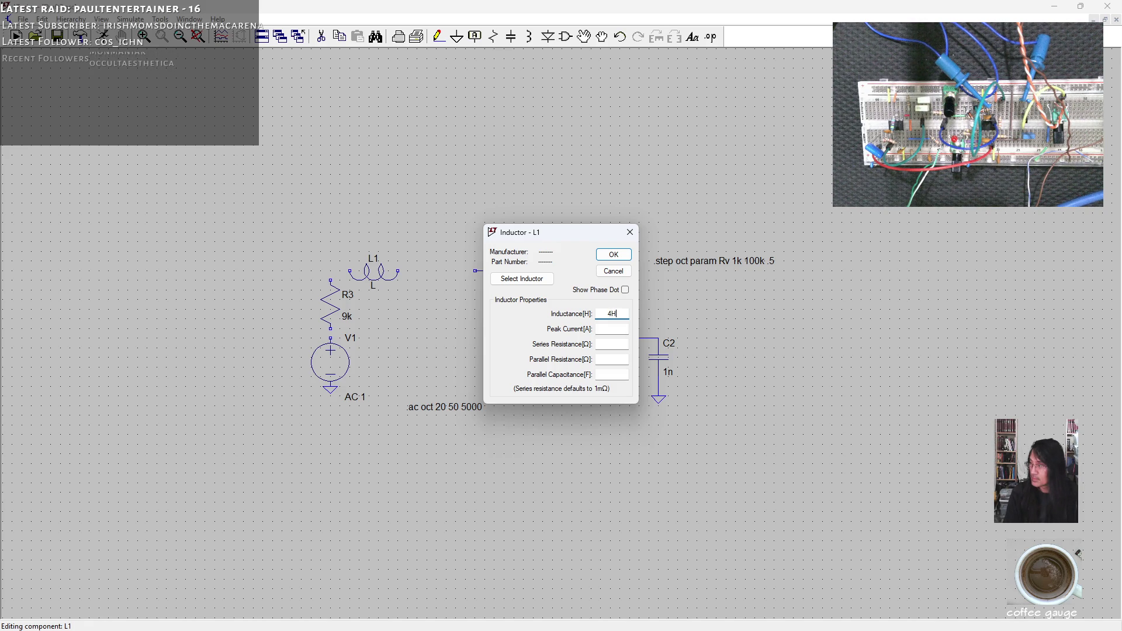
pyautogui.press('Return')
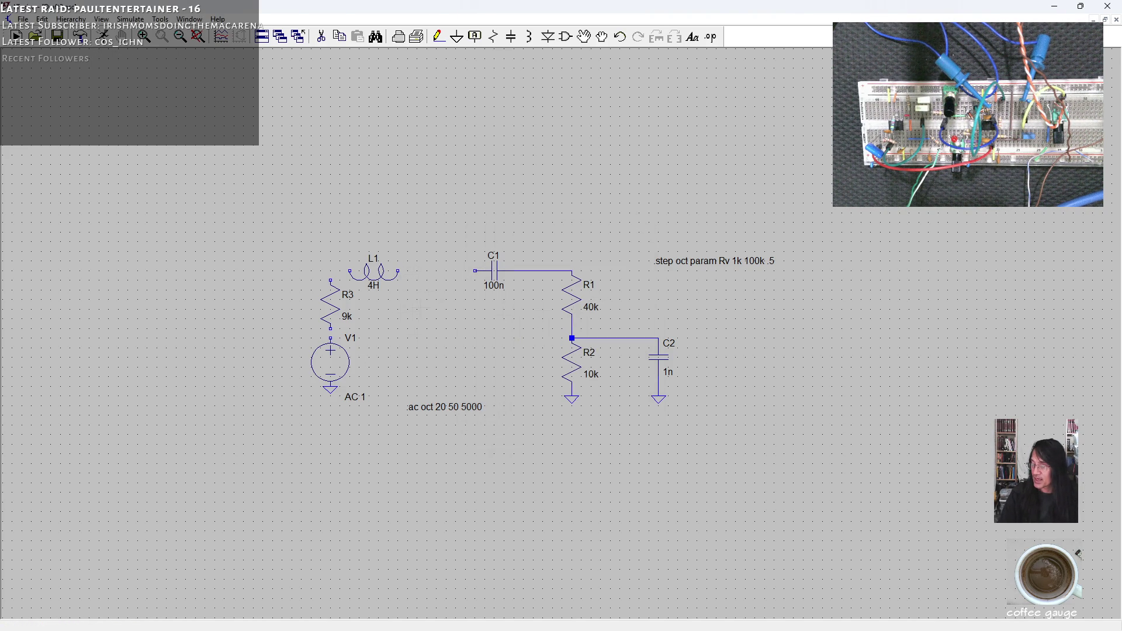
pyautogui.click(511, 37)
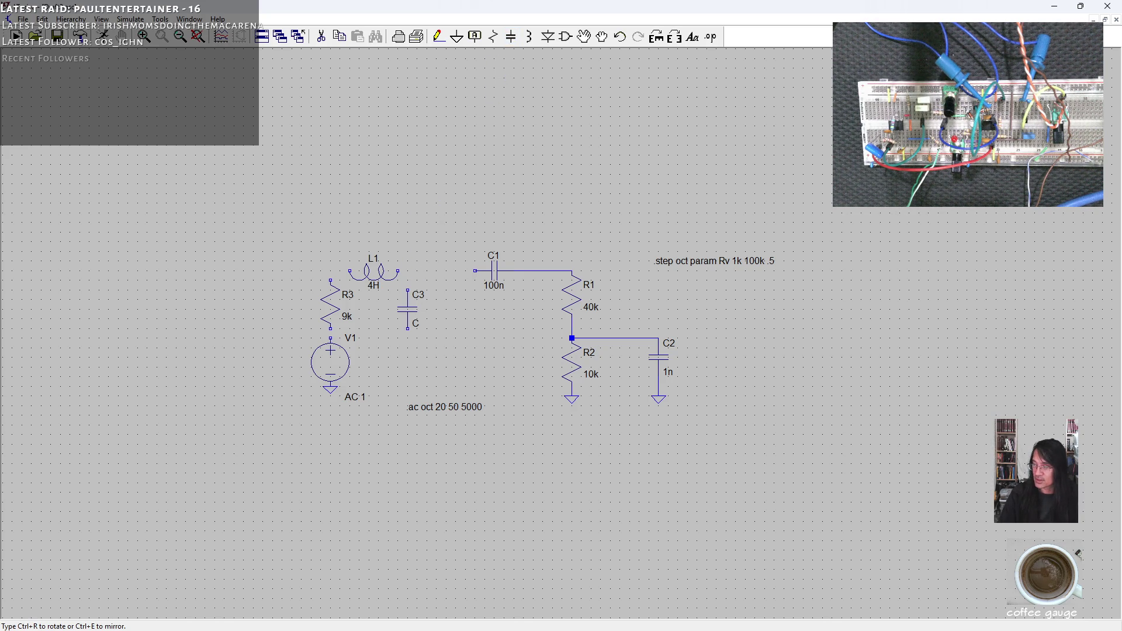
# Step: Place C3, delete old C1, add resistors R4 and R5 beside C3, and delete 40k R1
pyautogui.press('Escape')
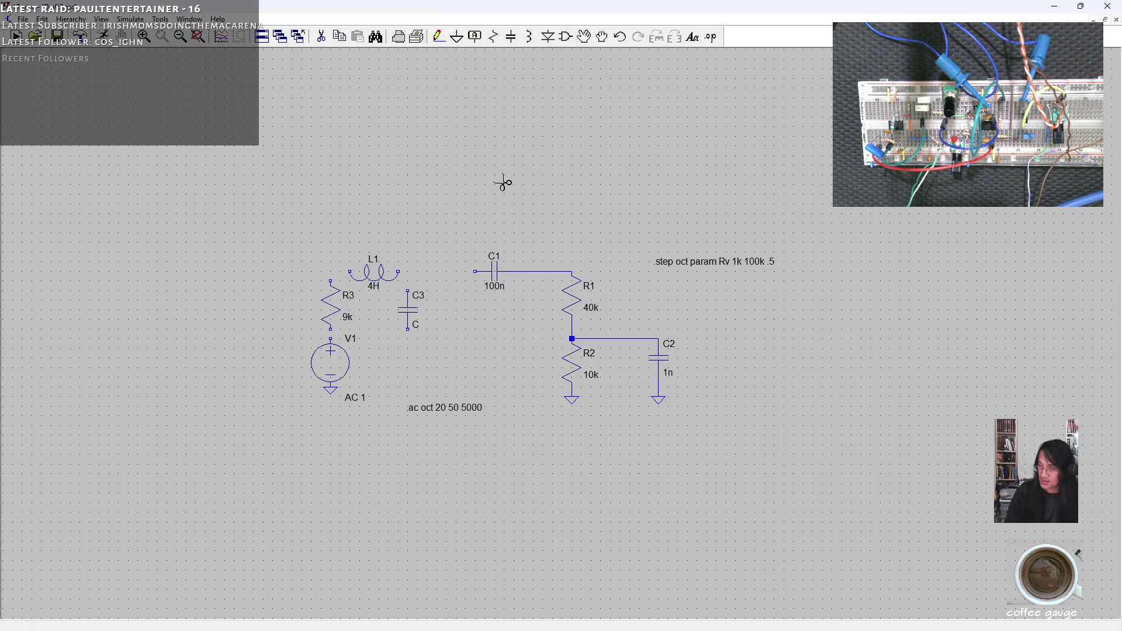
pyautogui.click(502, 272)
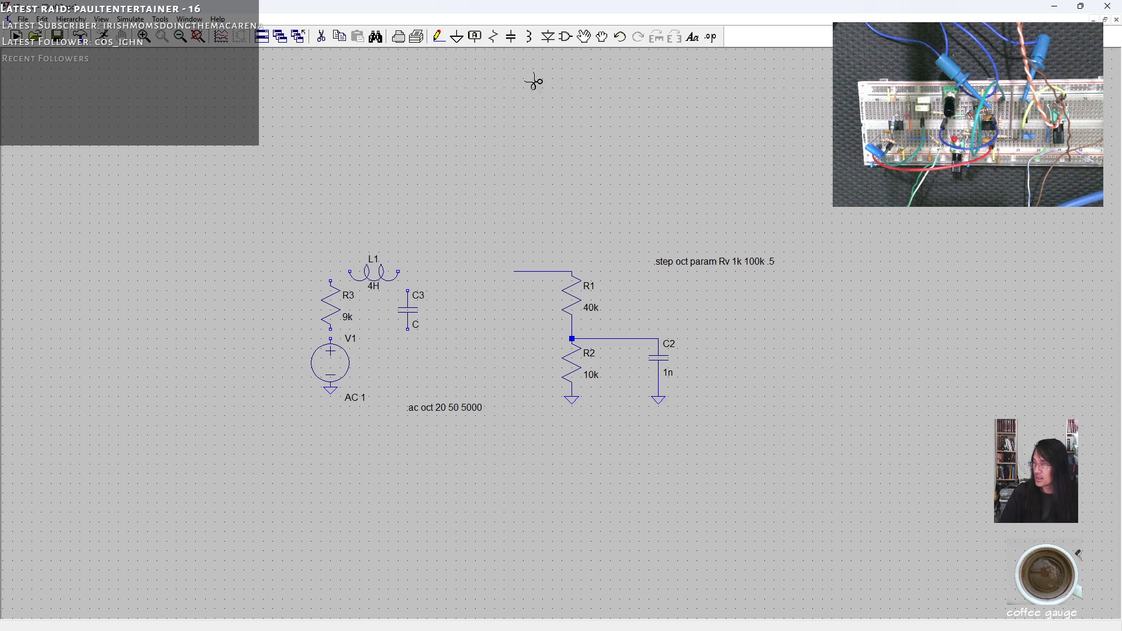
pyautogui.click(492, 36)
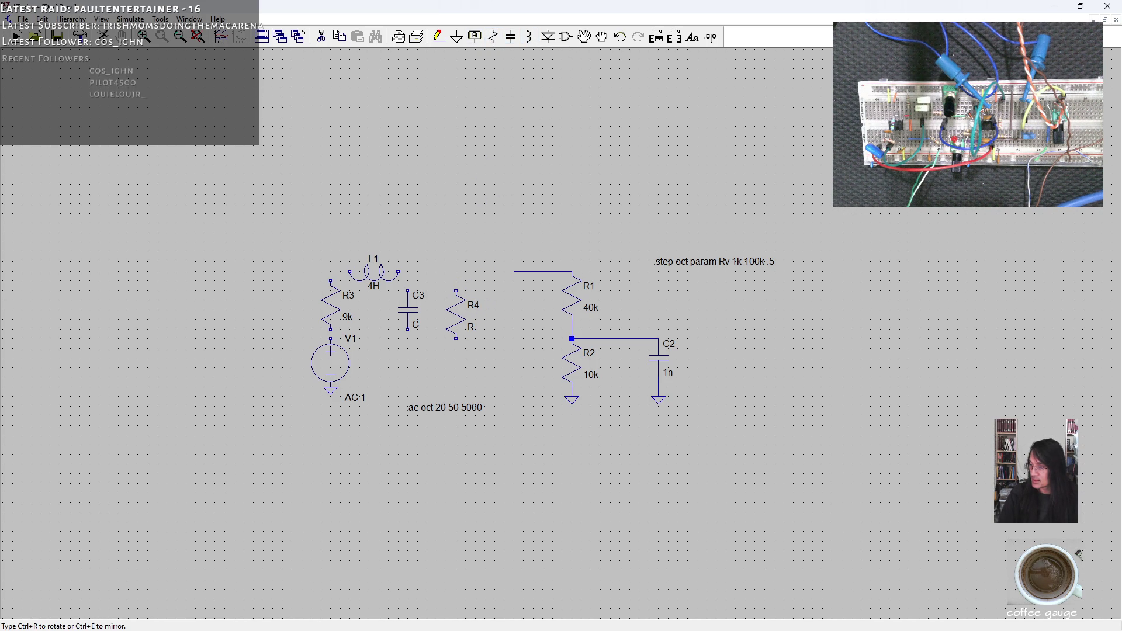
pyautogui.click(456, 290)
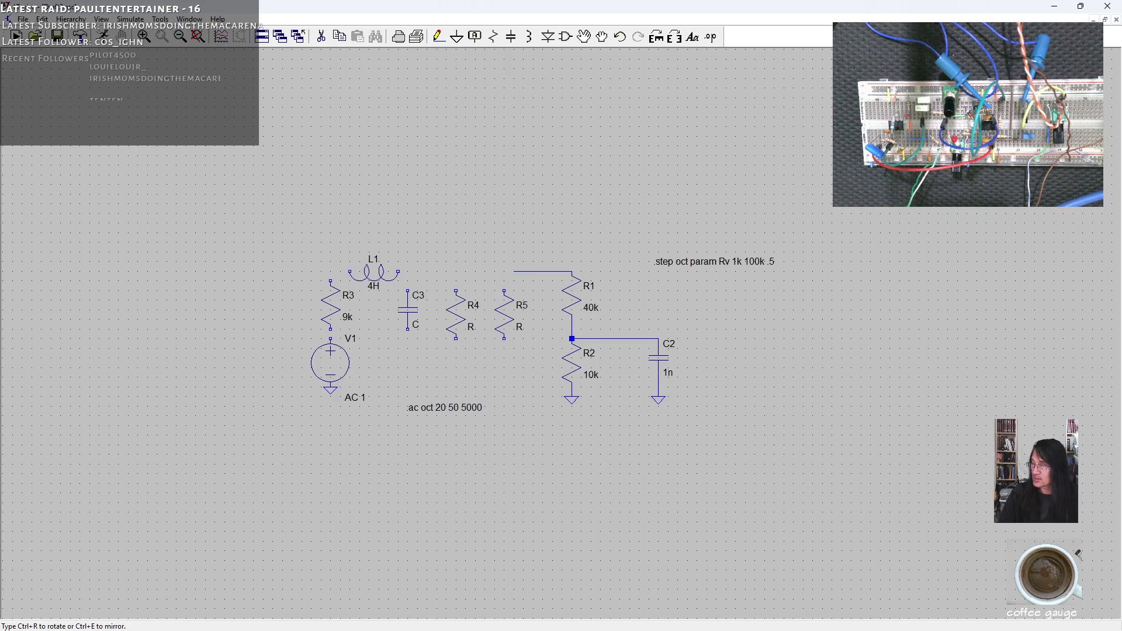
pyautogui.click(503, 291)
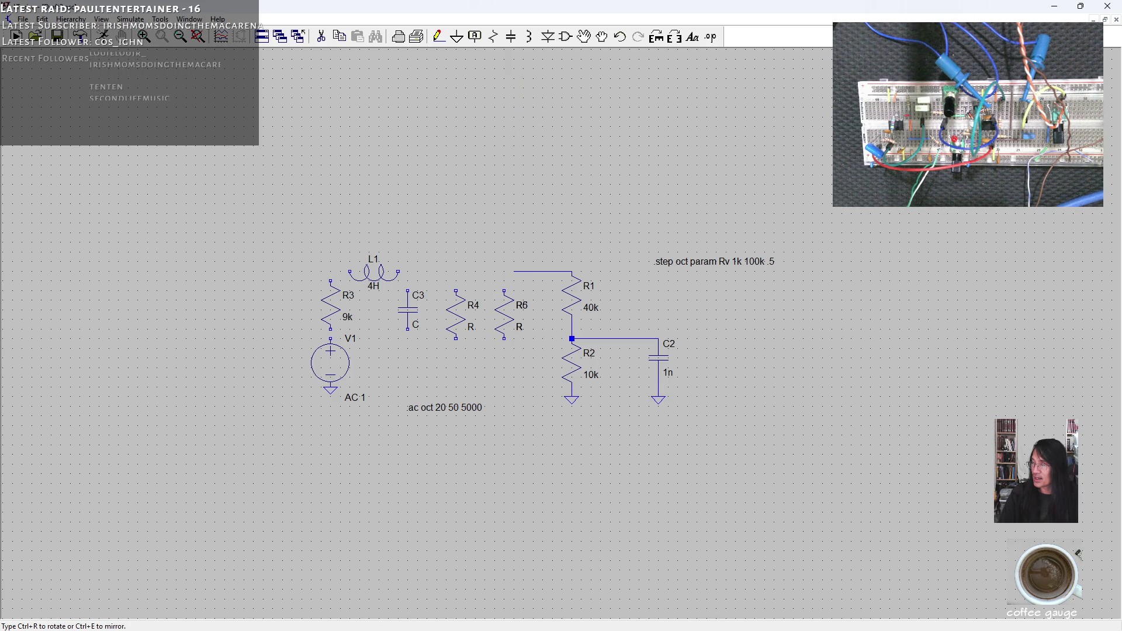
pyautogui.press('Escape')
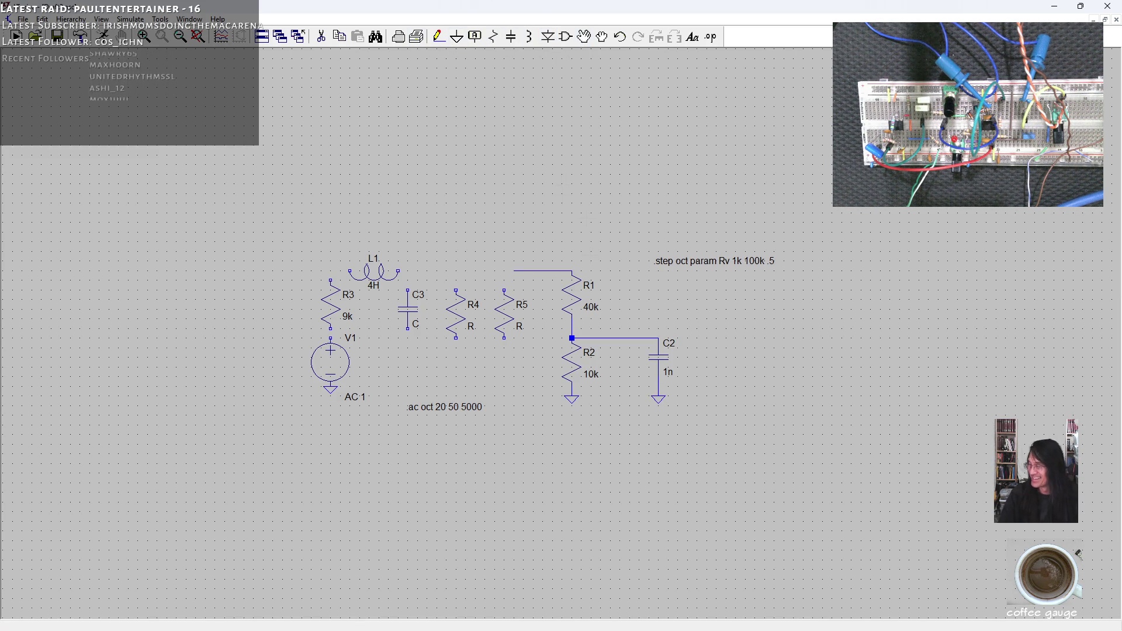
pyautogui.click(575, 295)
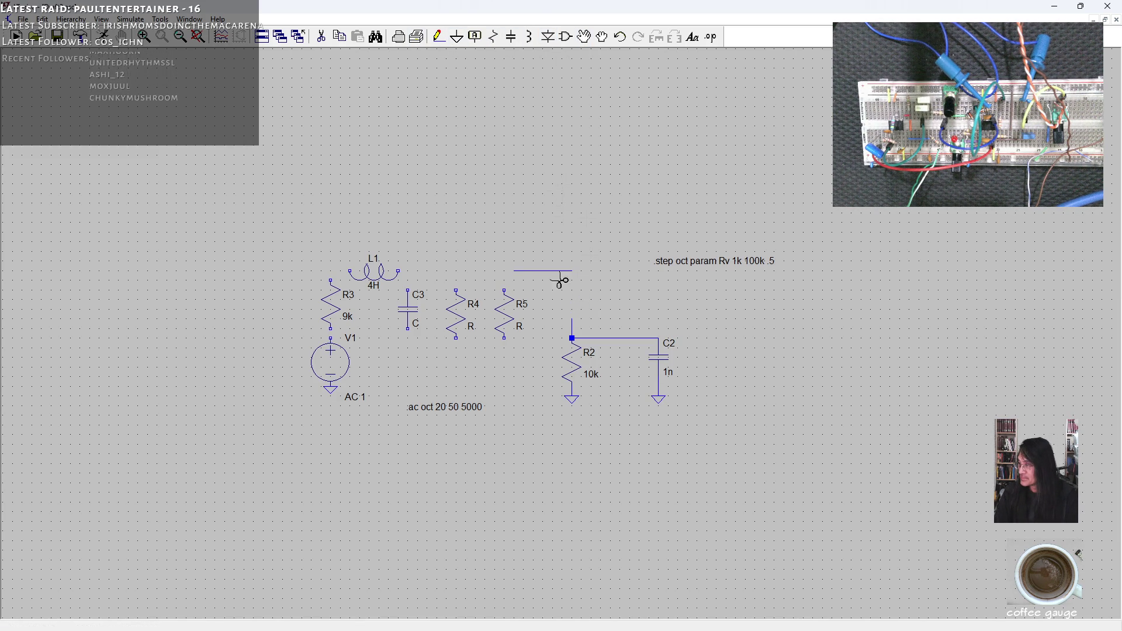
# Step: Delete R1's leftover wire and place capacitor C1 below R5
pyautogui.click(549, 271)
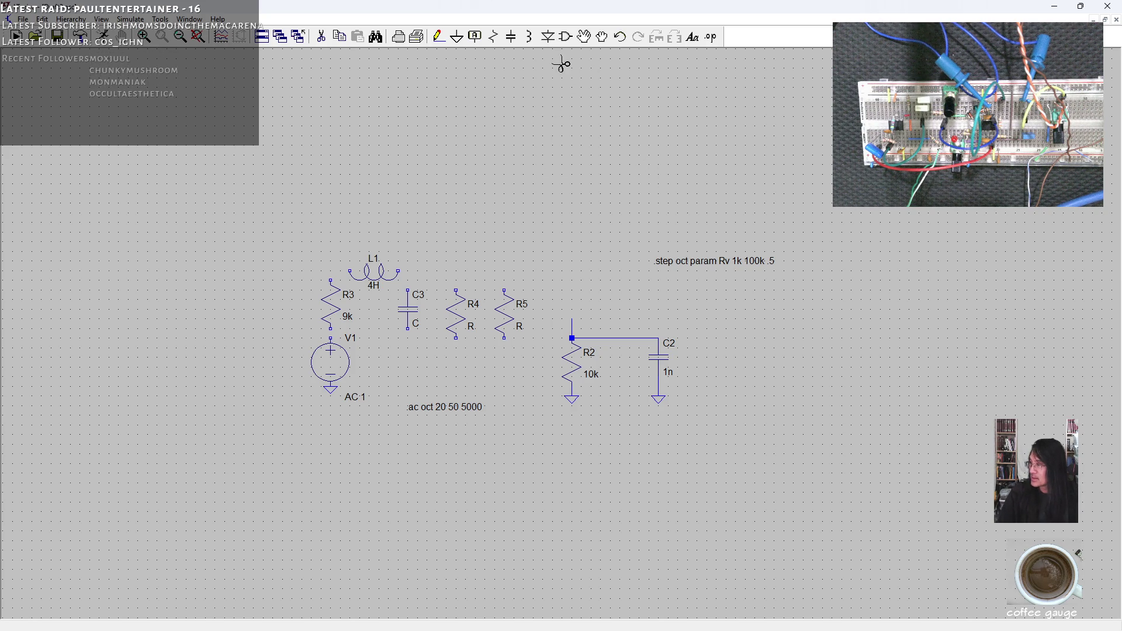
pyautogui.click(512, 37)
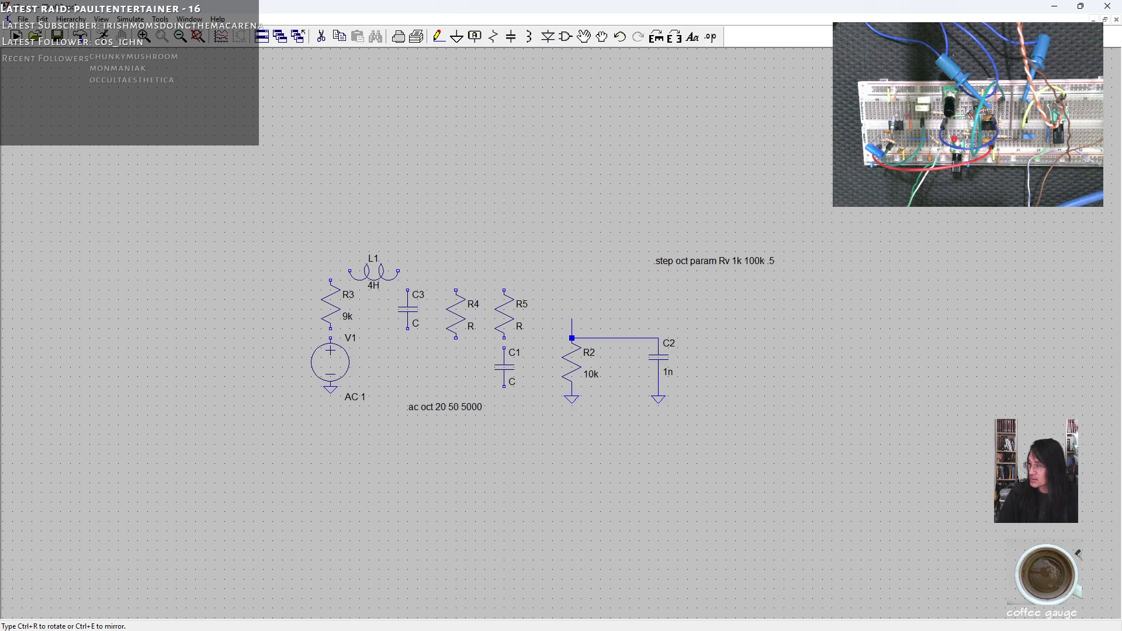
pyautogui.click(504, 338)
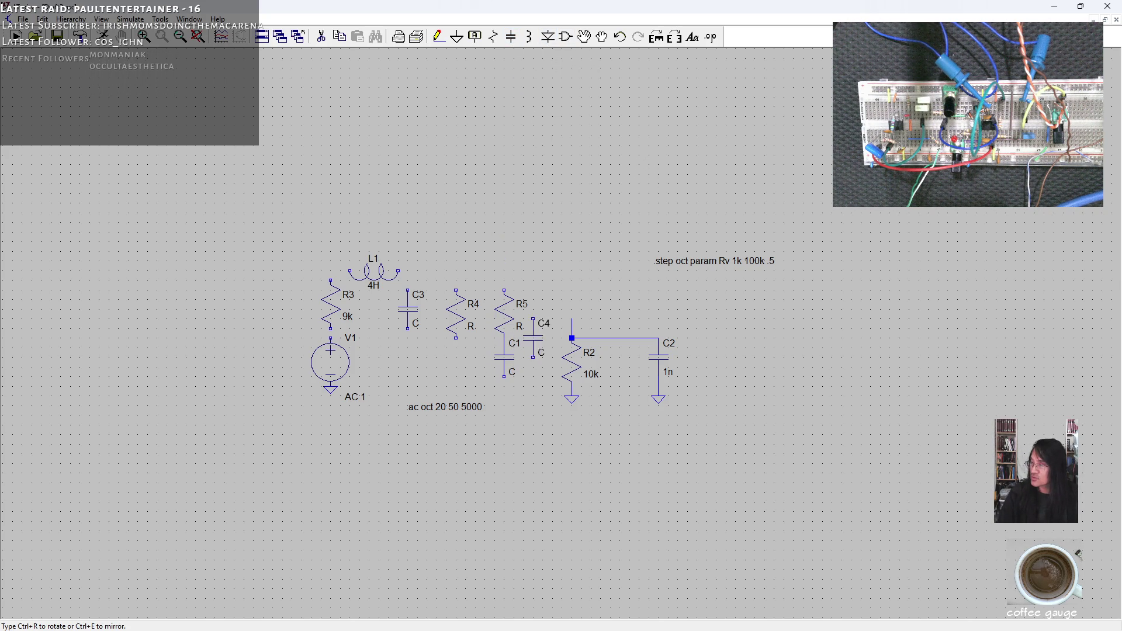
pyautogui.press('Escape')
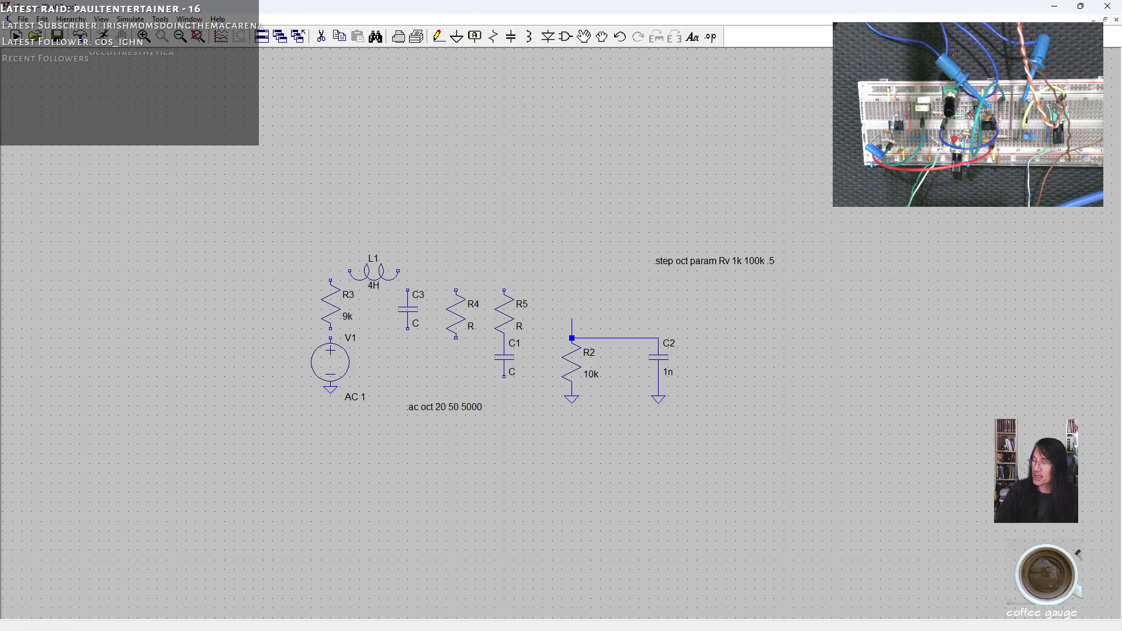
# Step: Add ground symbols beneath C3, R4 and C1
pyautogui.click(457, 37)
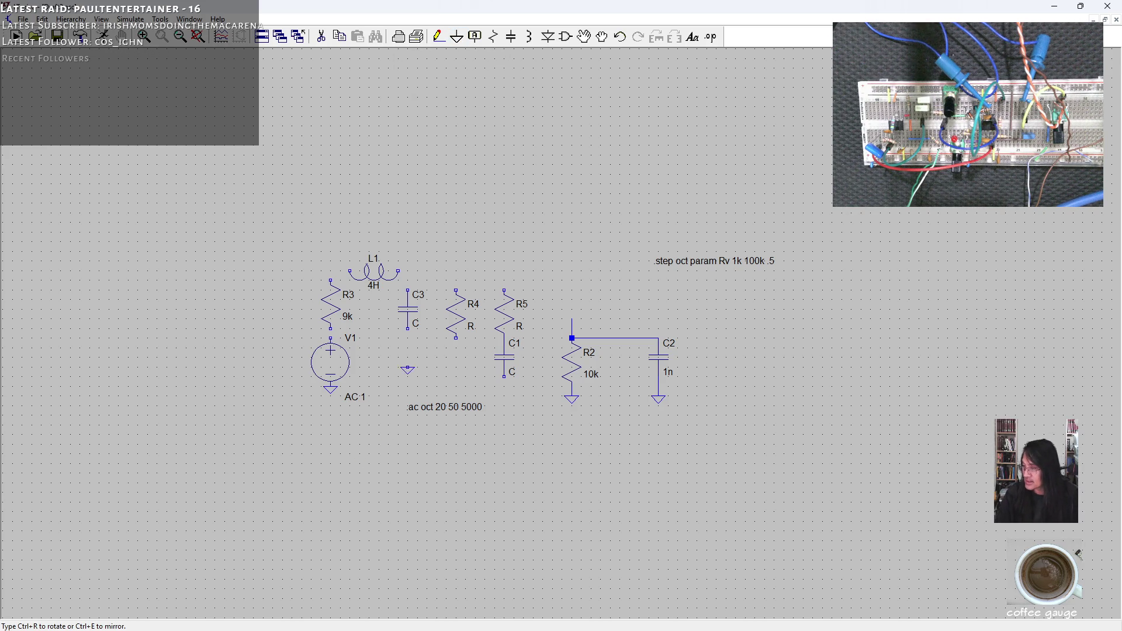
pyautogui.click(408, 329)
pyautogui.click(456, 338)
pyautogui.click(504, 378)
pyautogui.press('Escape')
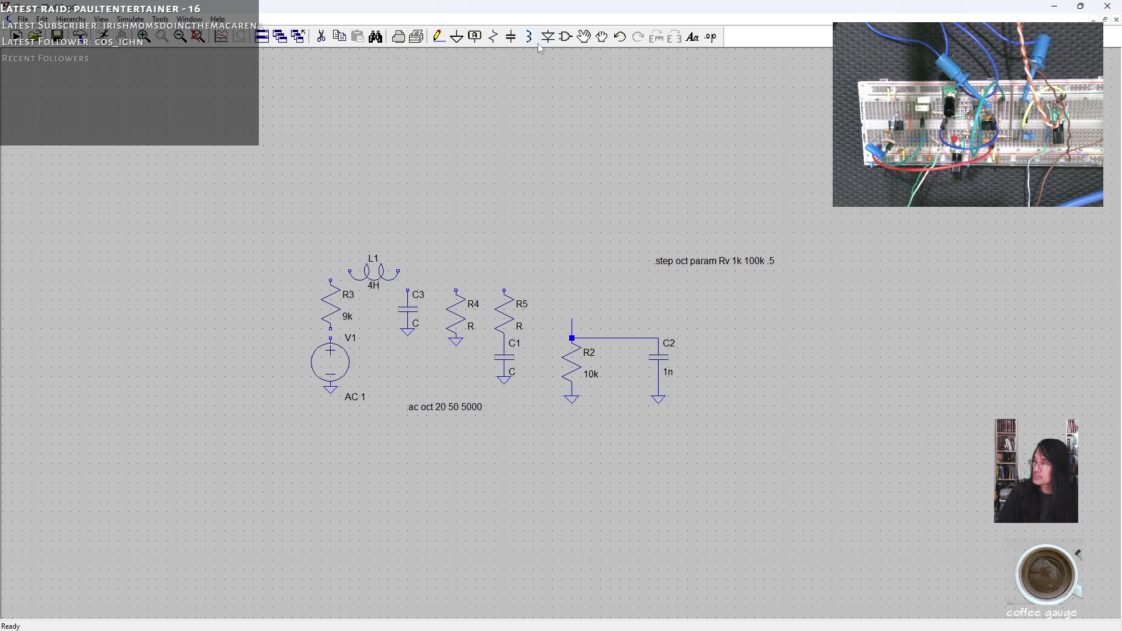
# Step: Drag V1, R3, L1 and C3 left together and wire R3's top to L1
pyautogui.click(602, 40)
pyautogui.moveTo(301, 223); pyautogui.dragTo(421, 397)
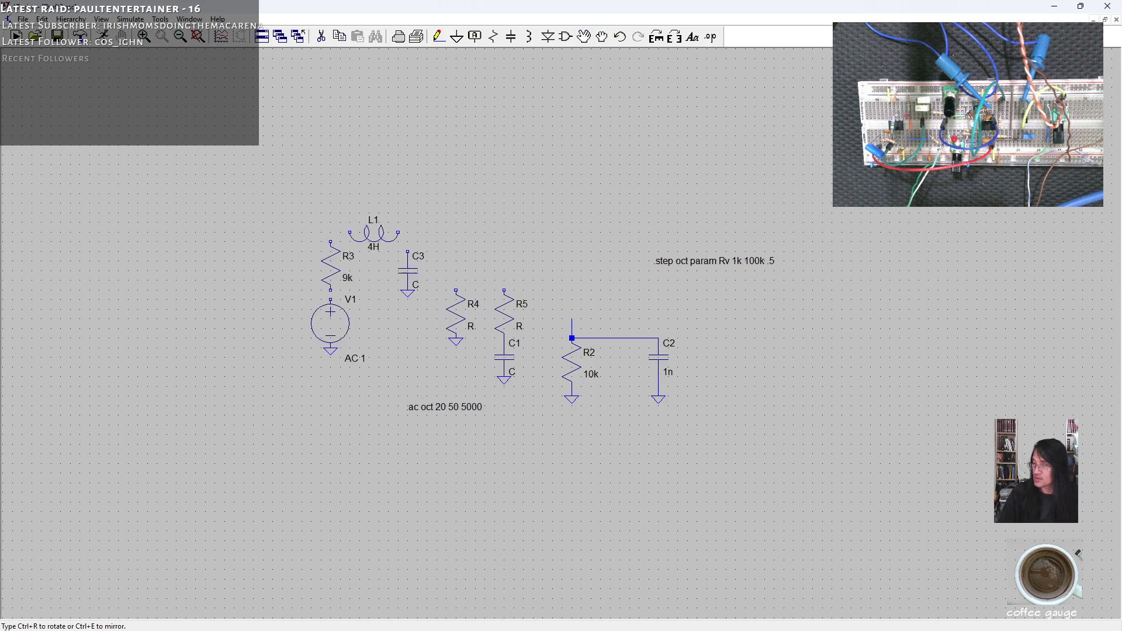
pyautogui.press('Escape')
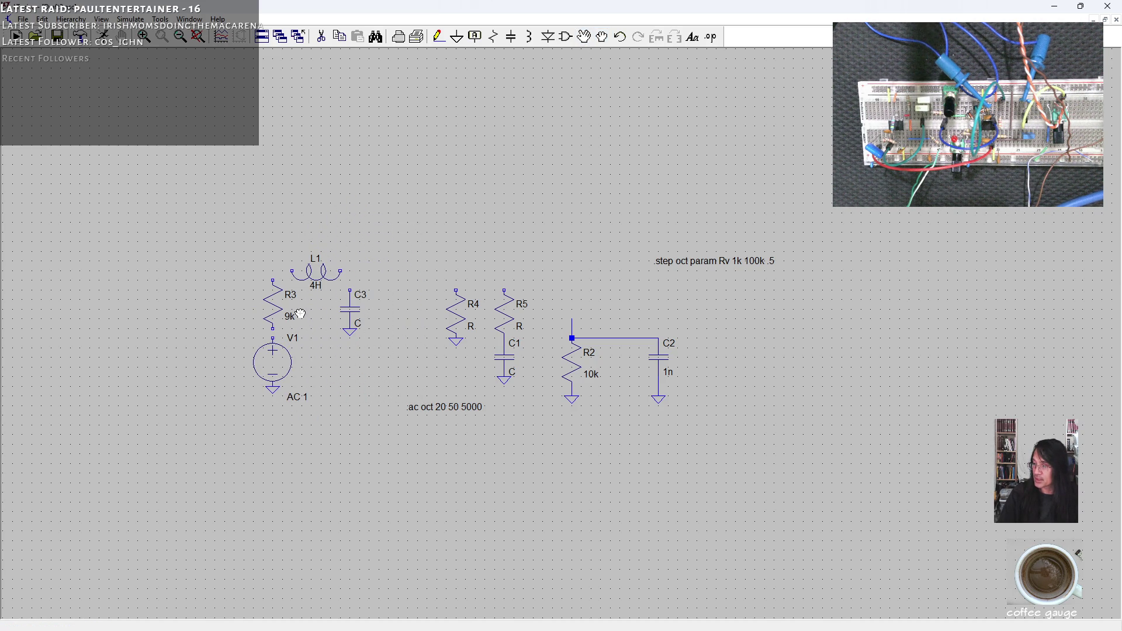
pyautogui.click(438, 37)
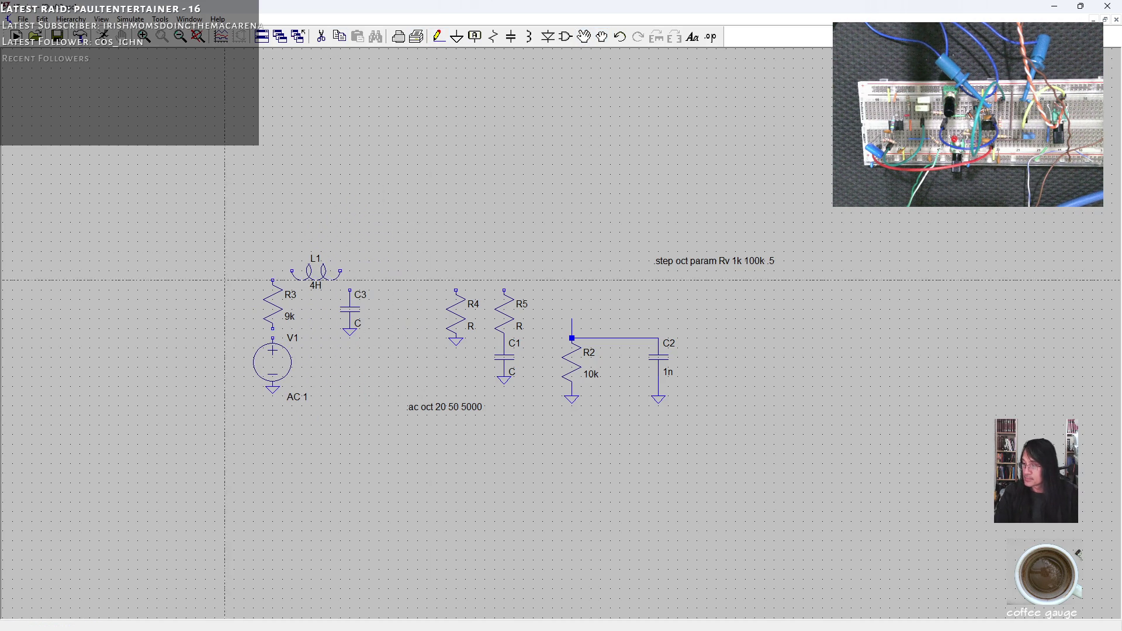
pyautogui.click(273, 280)
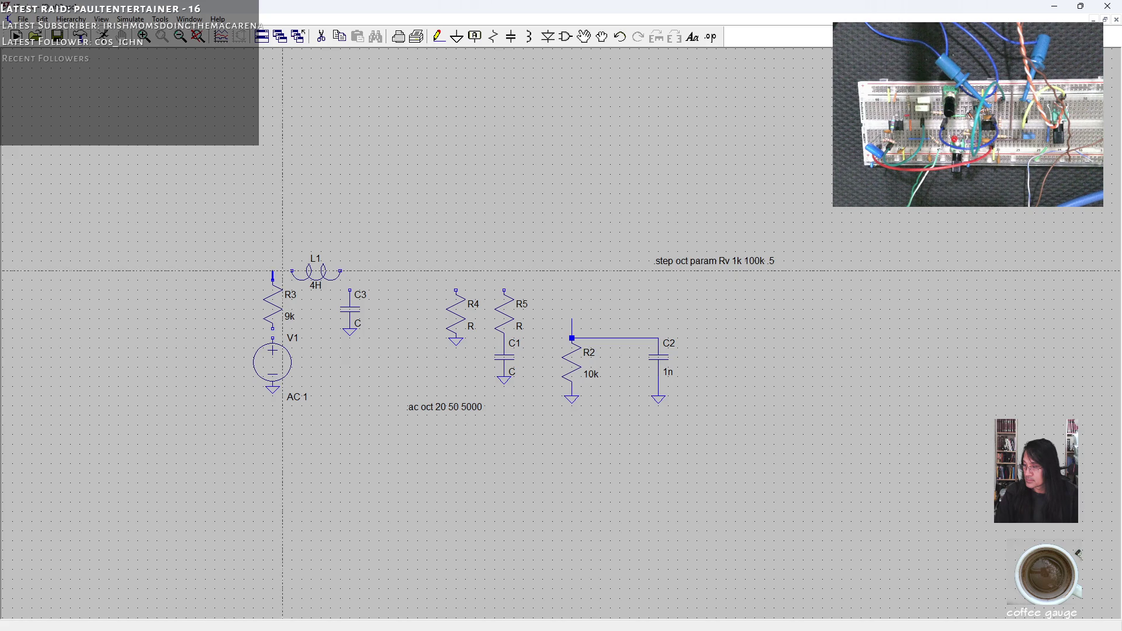
pyautogui.click(292, 271)
pyautogui.press('Escape')
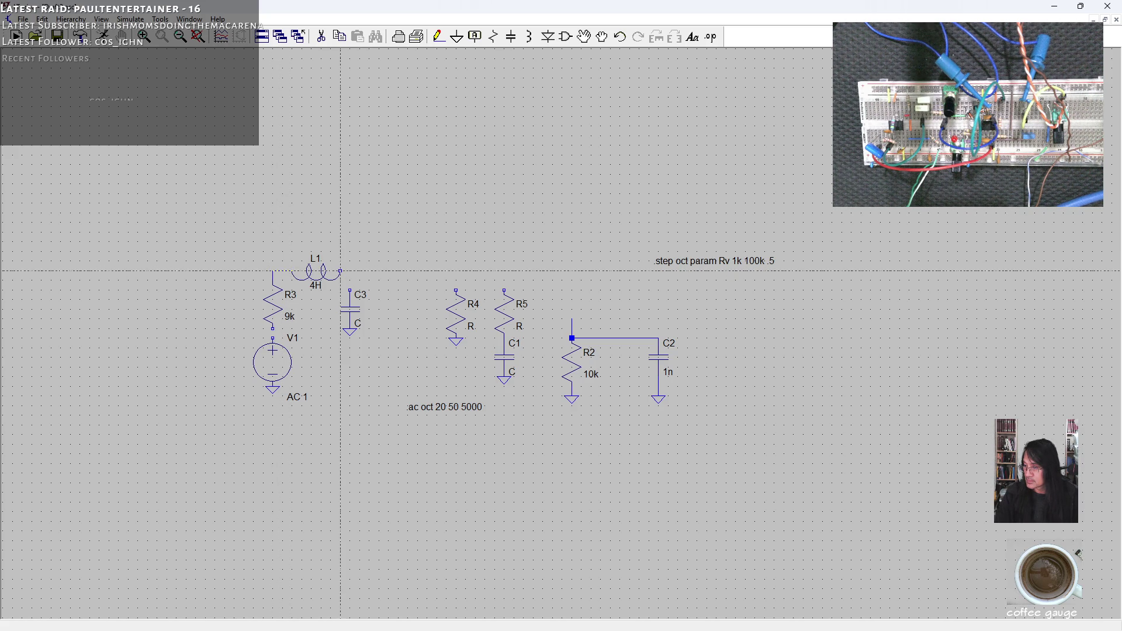
# Step: Run a wire from L1's right end toward R4, branching down to C3's top
pyautogui.click(340, 271)
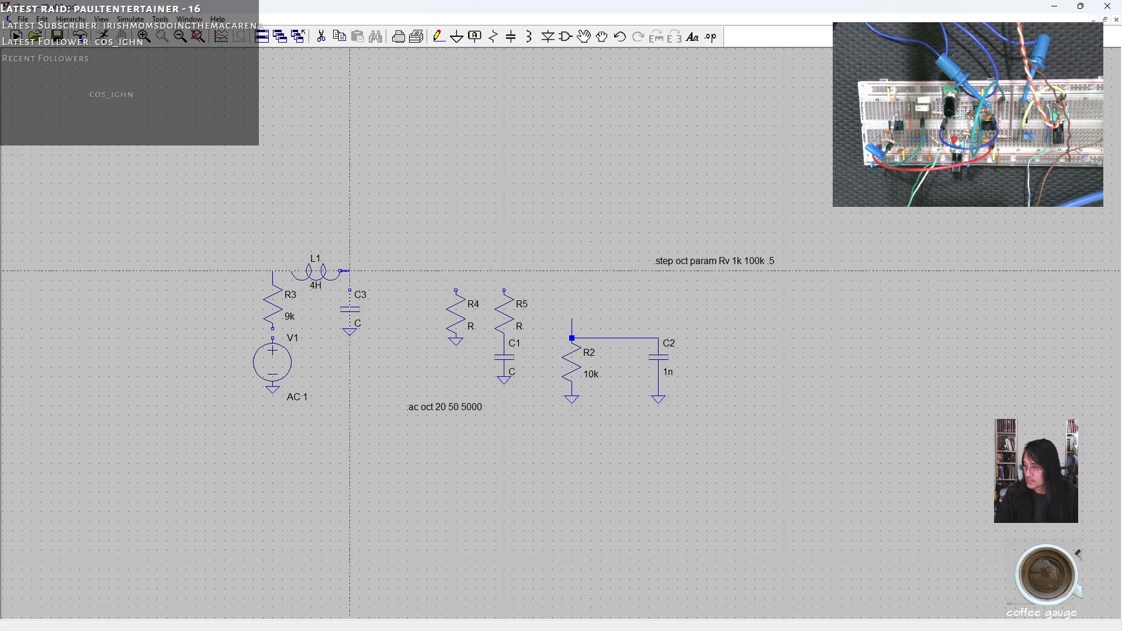
pyautogui.click(457, 270)
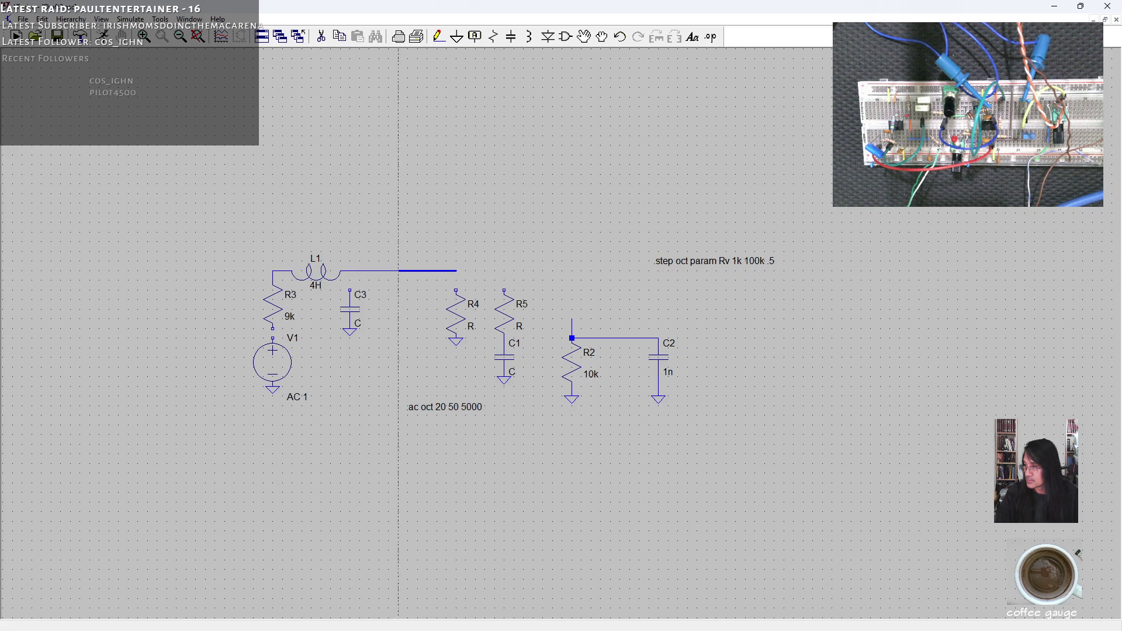
pyautogui.rightClick(349, 289)
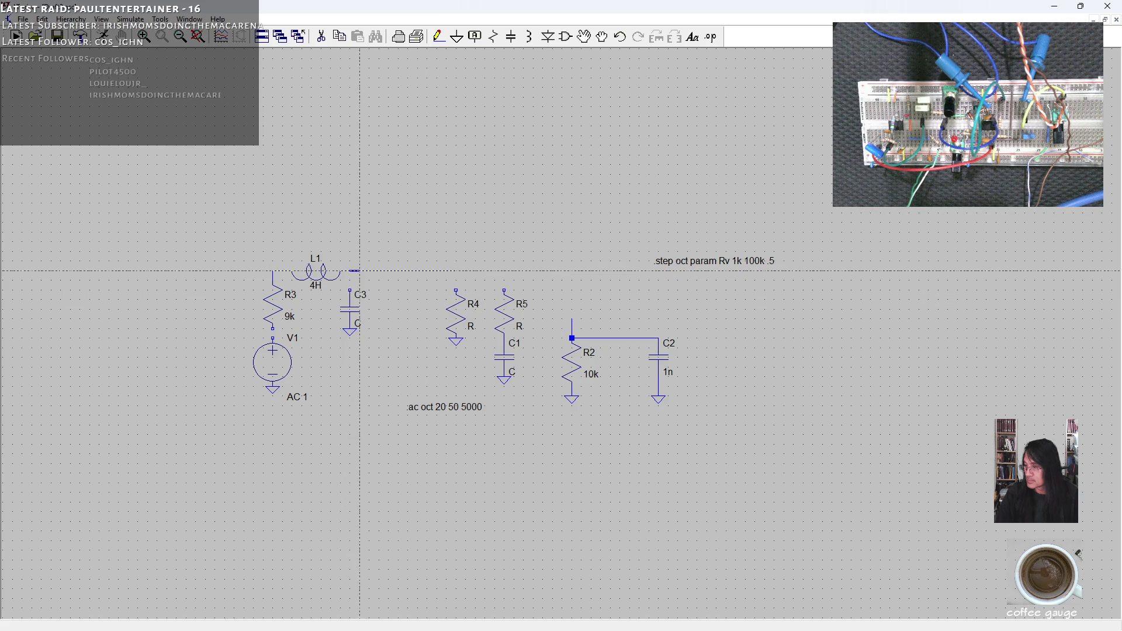
pyautogui.click(350, 271)
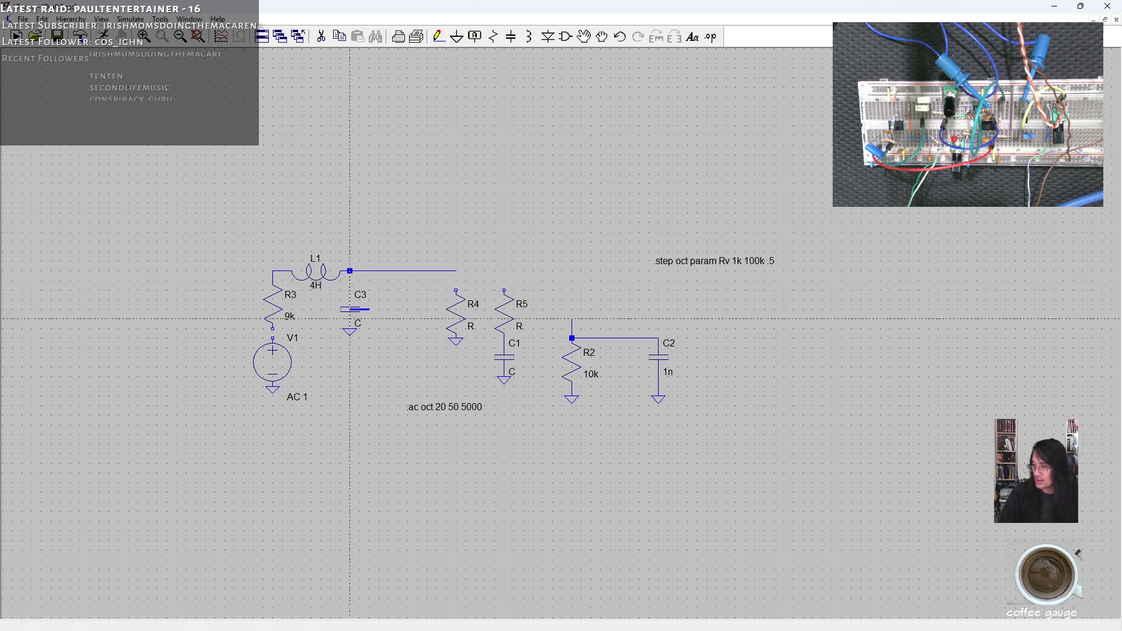
pyautogui.click(349, 308)
pyautogui.press('Escape')
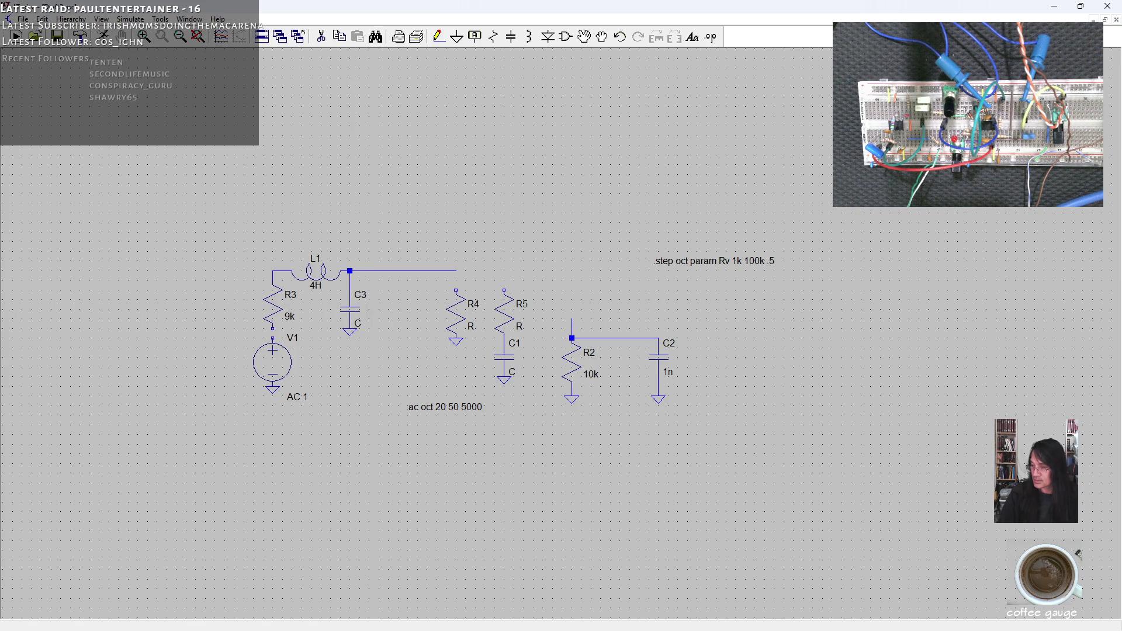
pyautogui.rightClick(362, 313)
# Step: Enter 500pf as C3's capacitance, completing the 9k–4H–500pf network
pyautogui.write('500p')
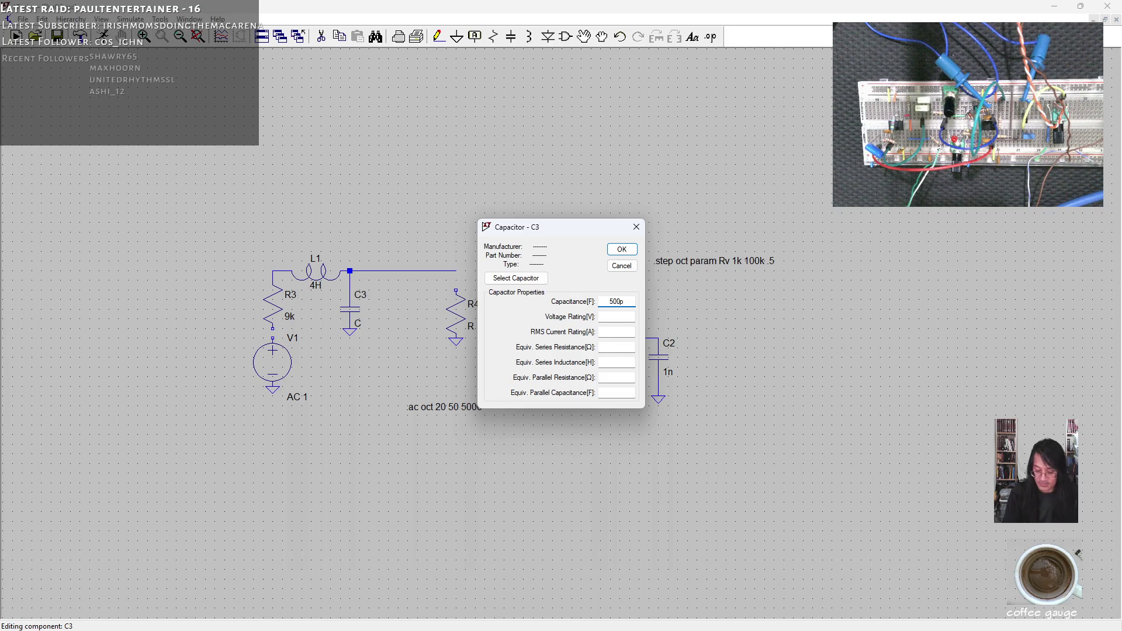
pyautogui.write('f')
pyautogui.press('Return')
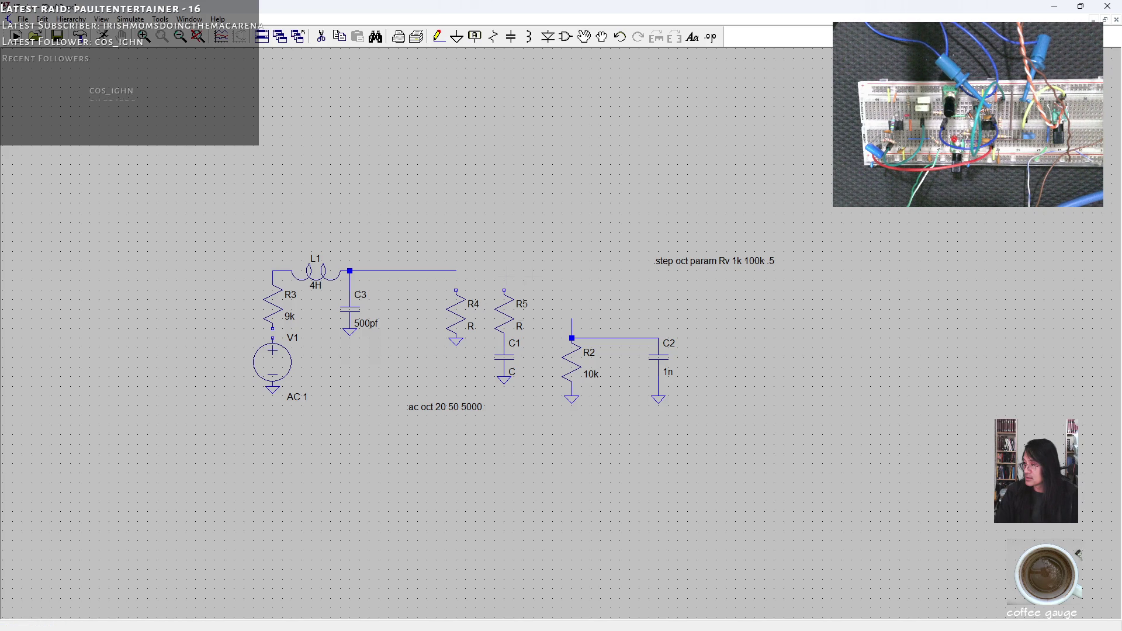
pyautogui.scroll(-1, 467, 327)
pyautogui.scroll(1, 467, 328)
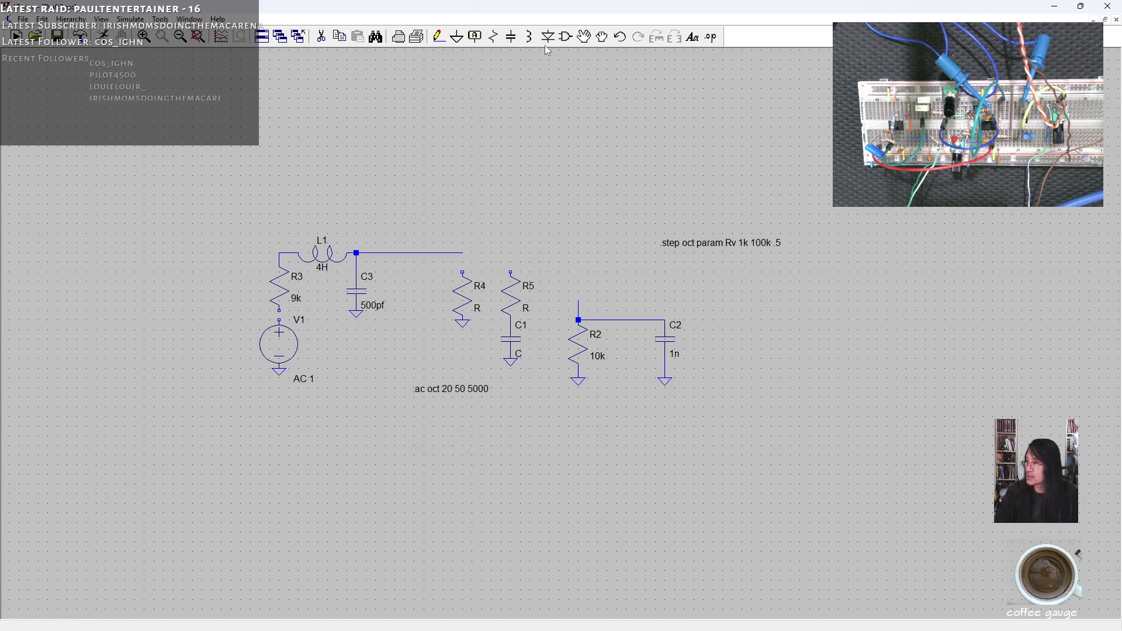
pyautogui.click(583, 38)
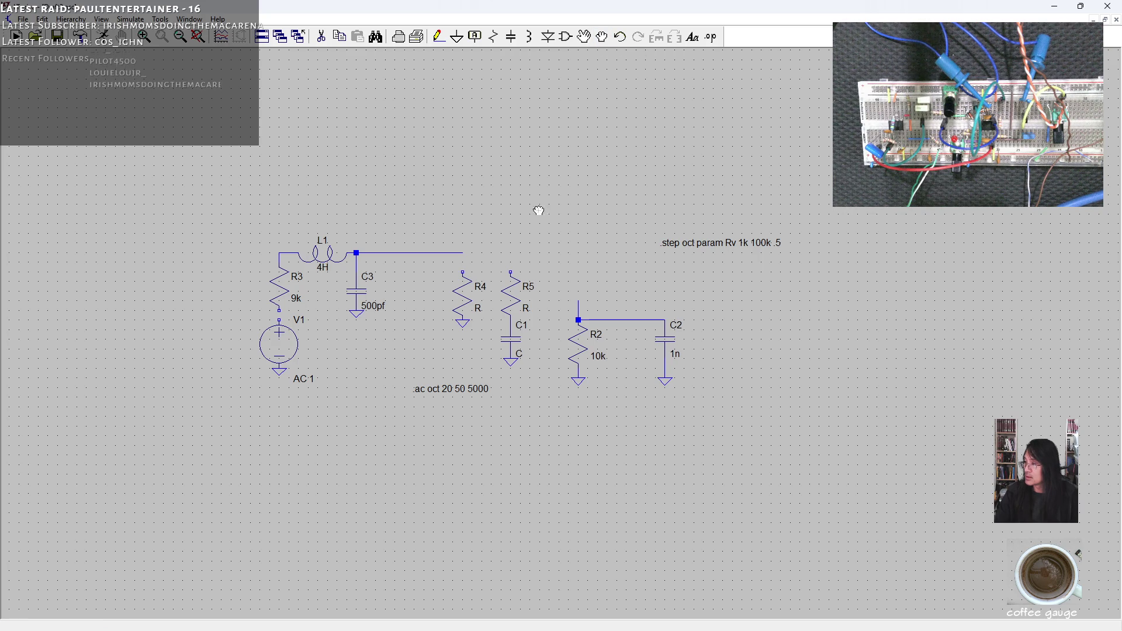
# Step: Move R4 up and shift R5 with C1 left beneath the L1 wire's end
pyautogui.moveTo(451, 347); pyautogui.dragTo(462, 273)
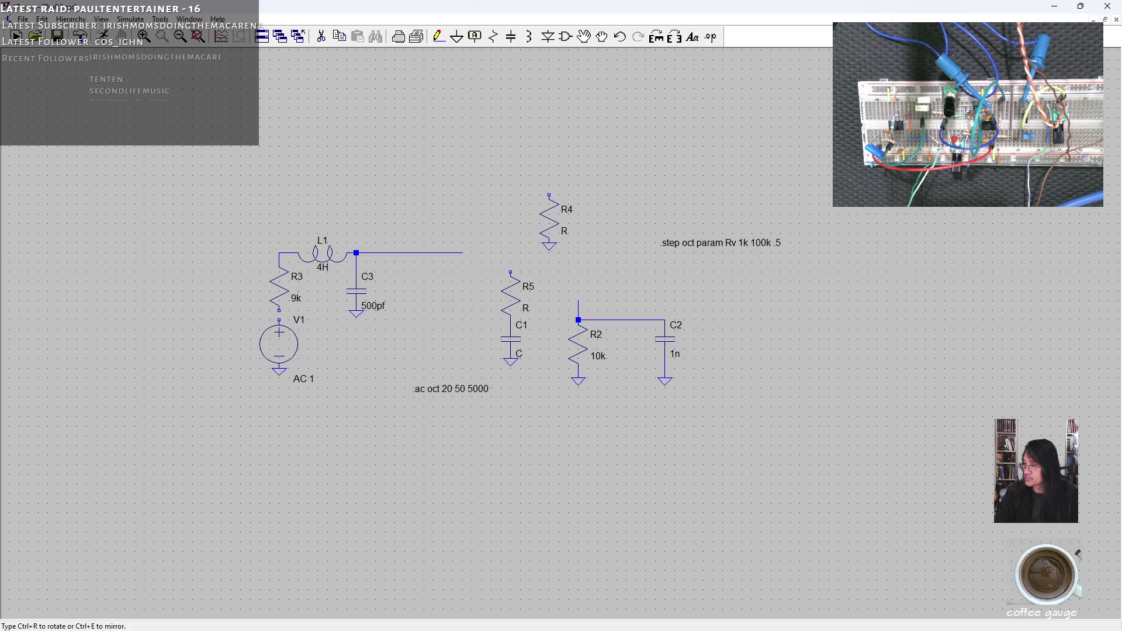
pyautogui.moveTo(489, 261); pyautogui.dragTo(532, 376)
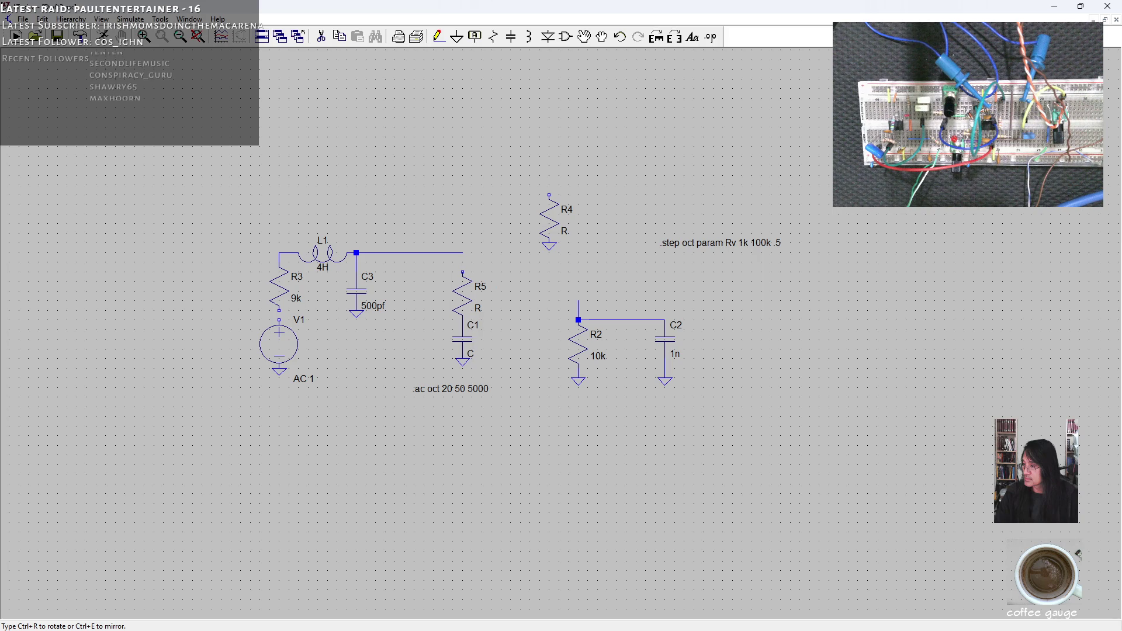
pyautogui.press('Escape')
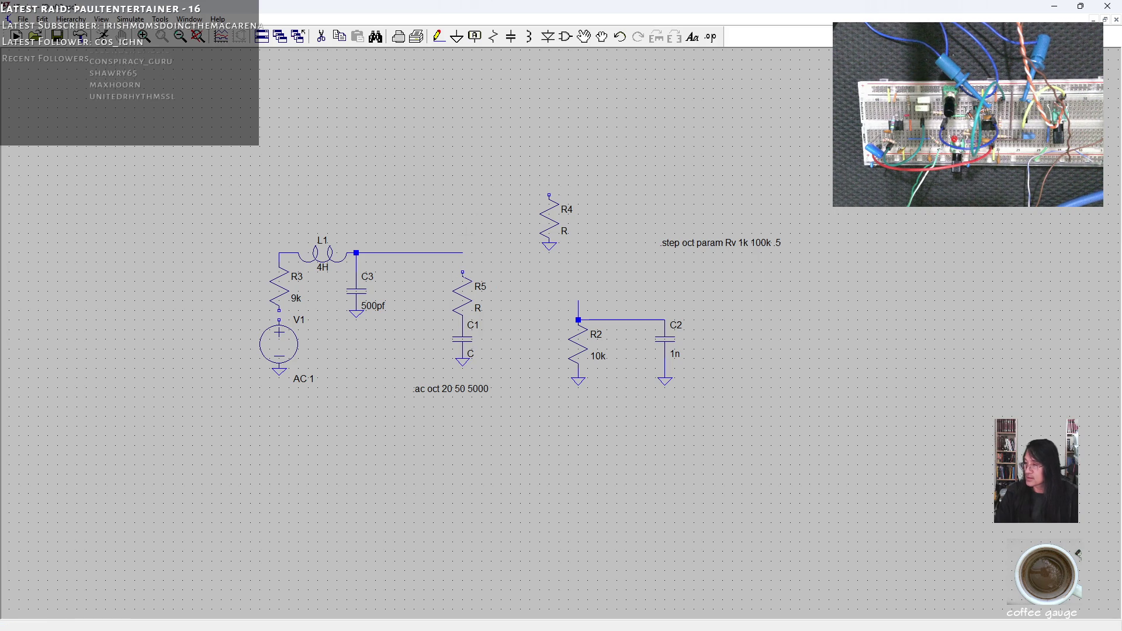
pyautogui.rightClick(474, 295)
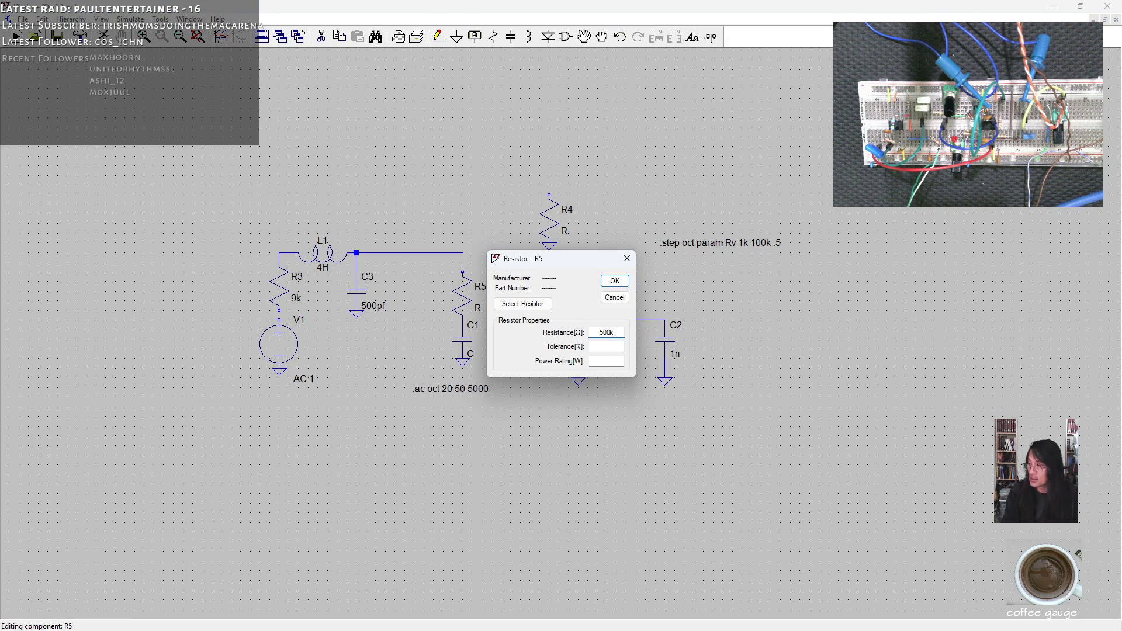
# Step: Confirm R5 at 500k and set C1's capacitance to 22n
pyautogui.press('Return')
pyautogui.rightClick(464, 341)
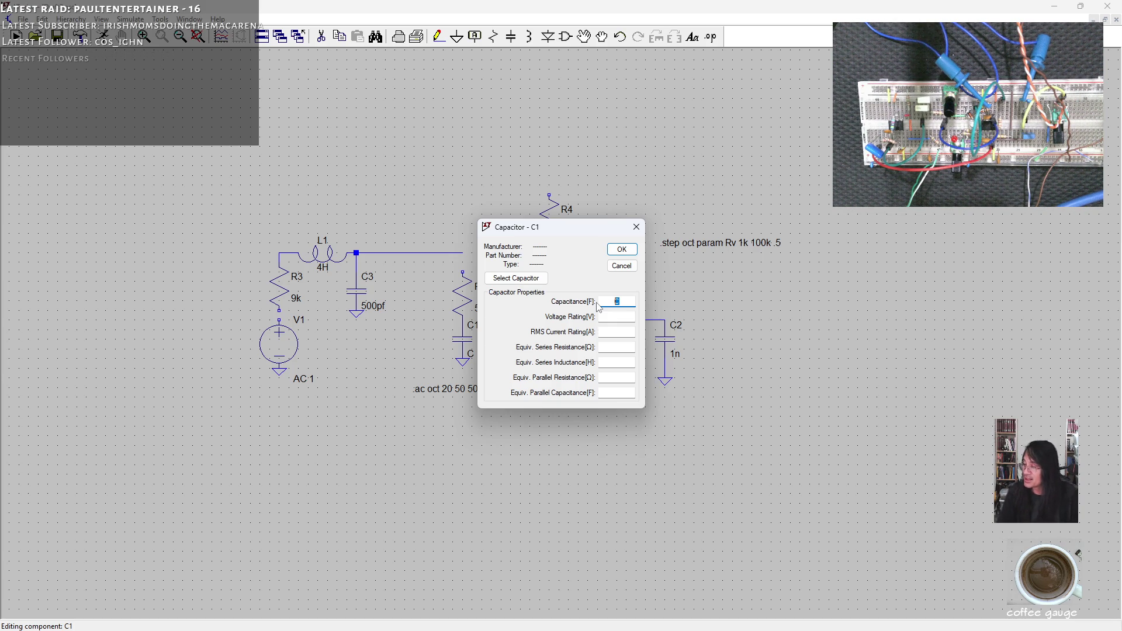
pyautogui.write('22')
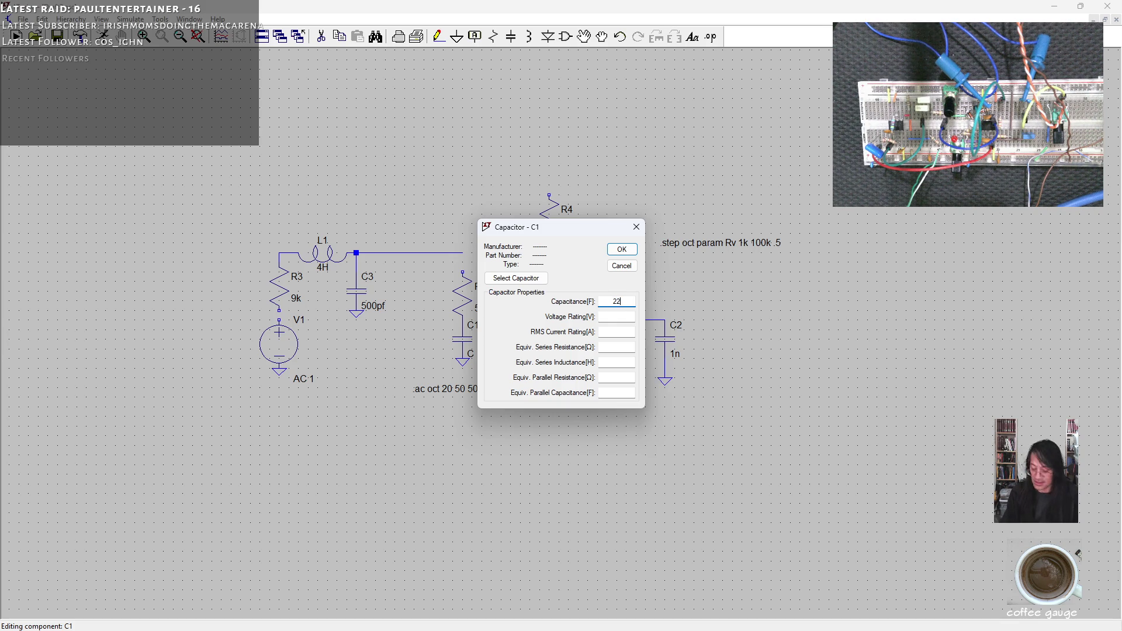
pyautogui.write('n')
pyautogui.press('Return')
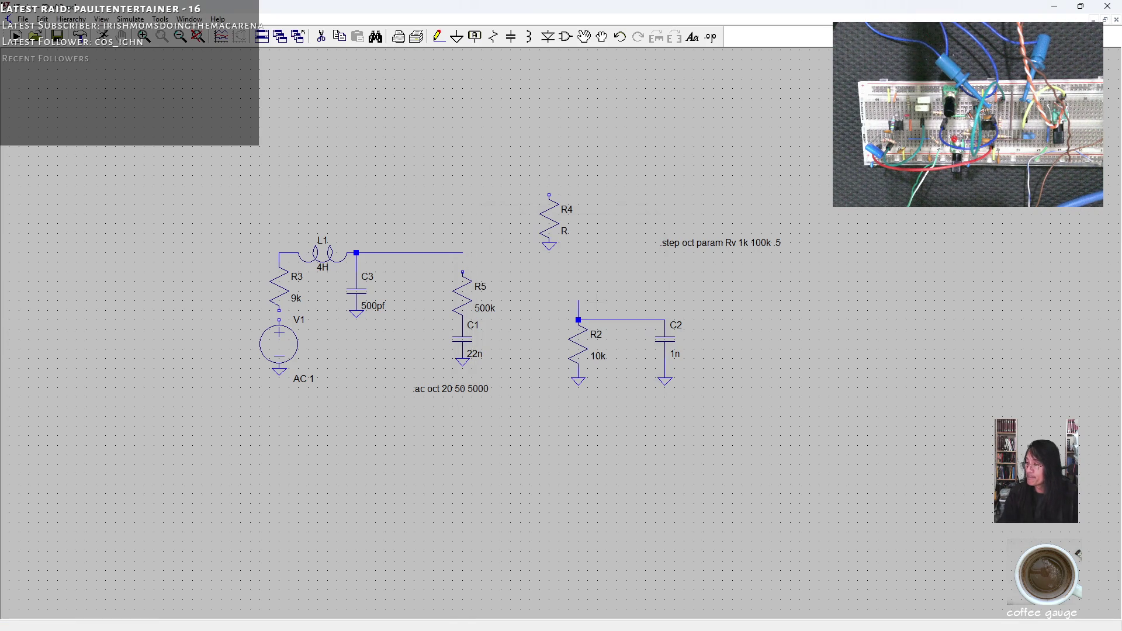
# Step: Relocate R4 down to sit just left of R2
pyautogui.rightClick(556, 222)
pyautogui.press('Escape')
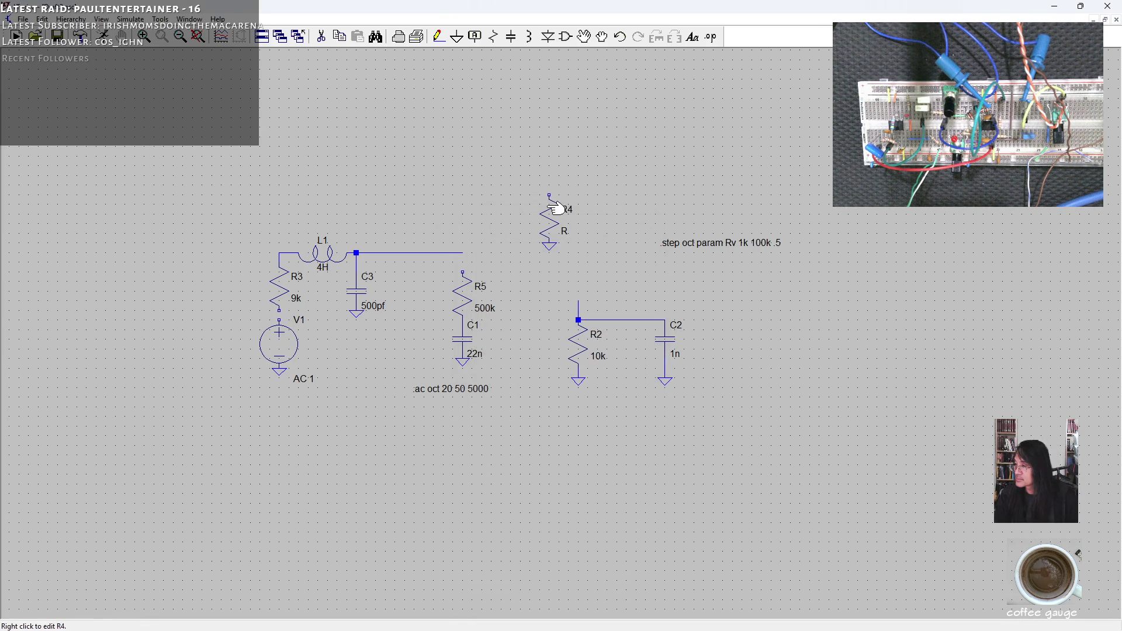
pyautogui.click(602, 37)
pyautogui.moveTo(551, 182); pyautogui.dragTo(524, 267)
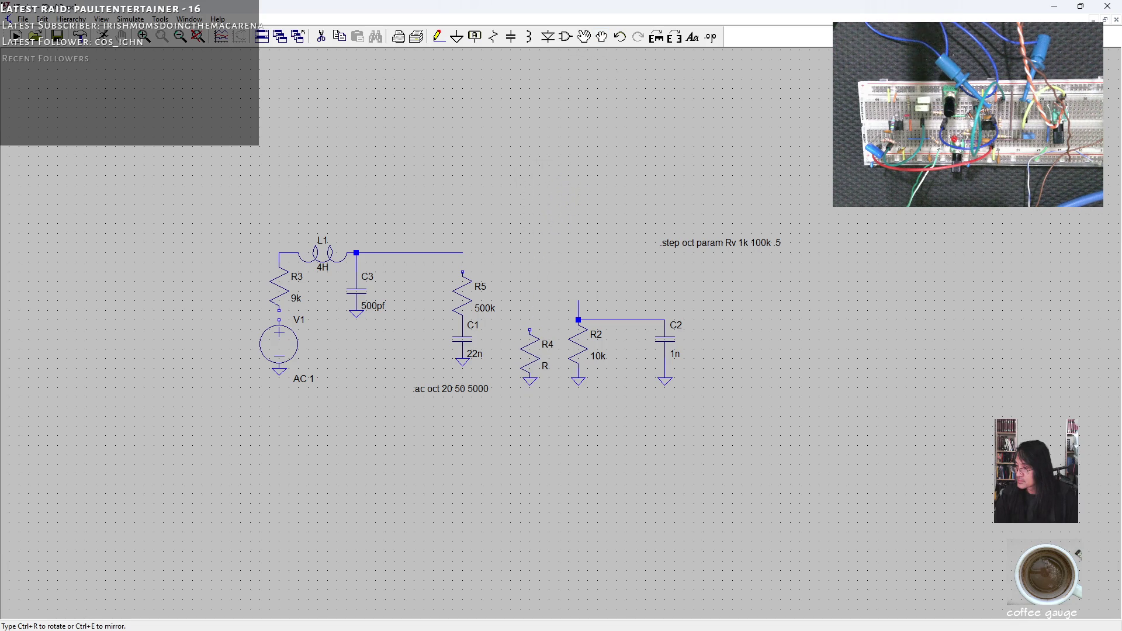
pyautogui.click(535, 342)
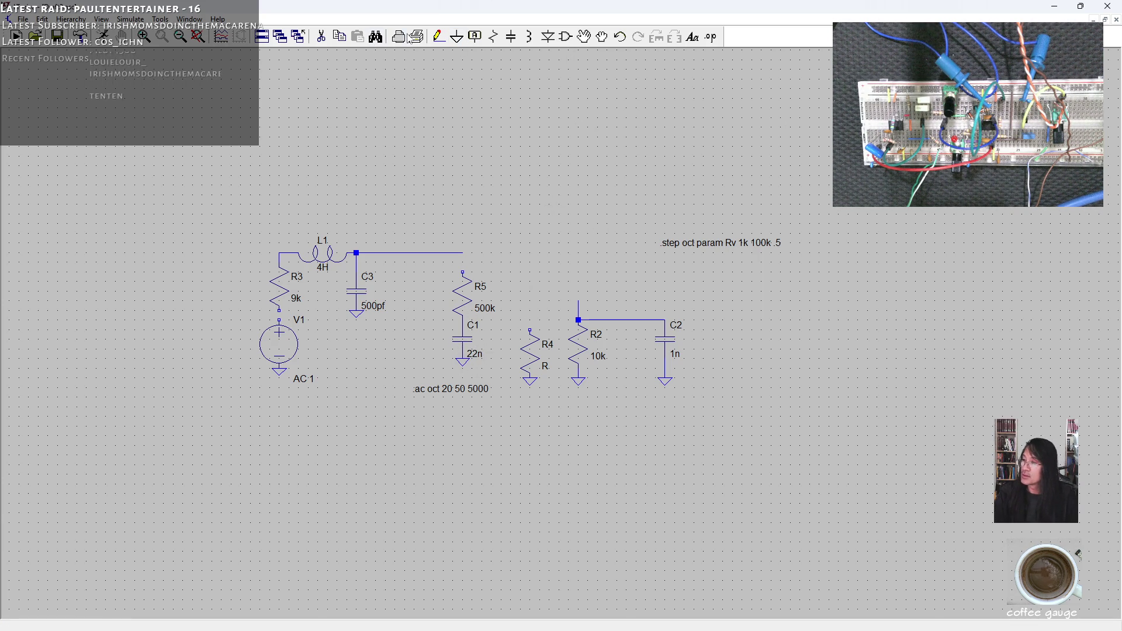
# Step: Connect the L1 wire to R5's top and place a new resistor R1 above R4
pyautogui.click(439, 36)
pyautogui.click(462, 272)
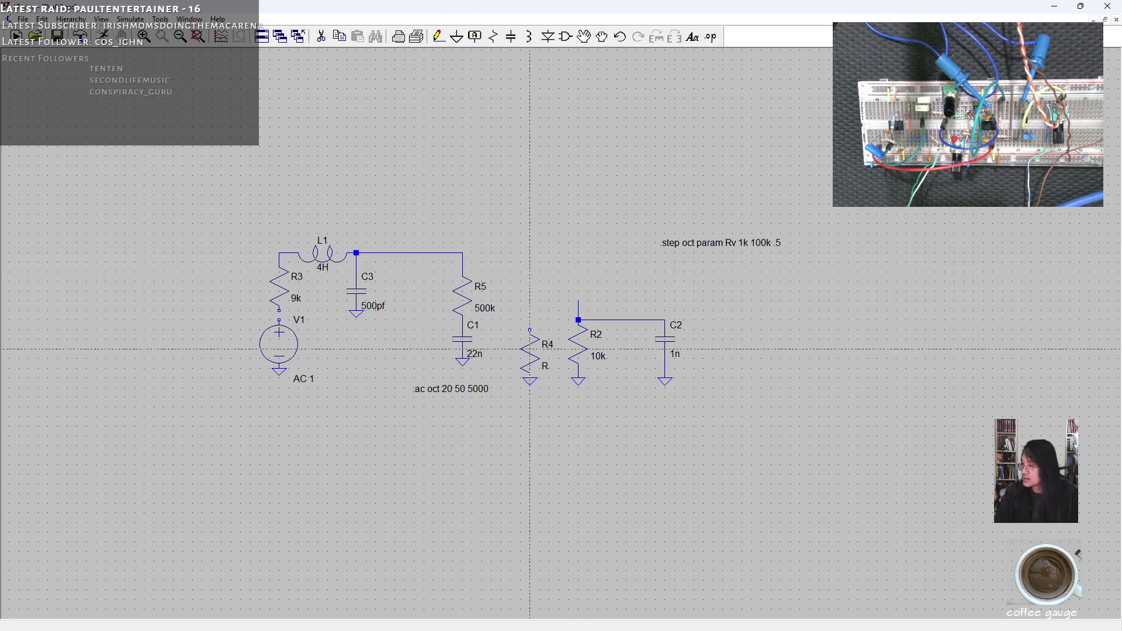
pyautogui.click(493, 36)
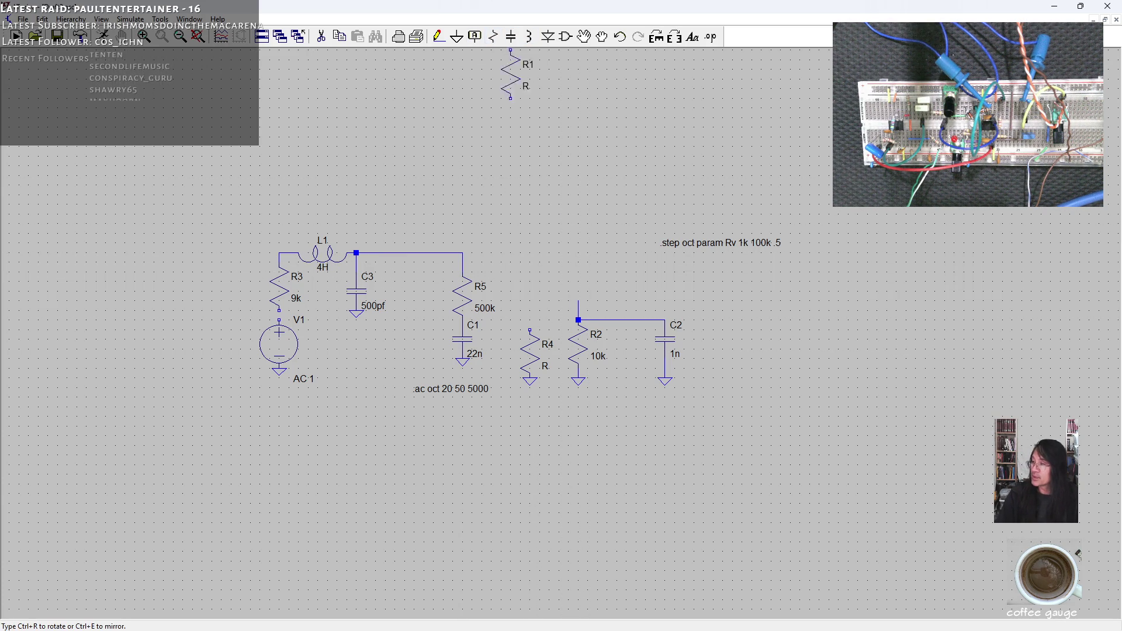
pyautogui.click(521, 263)
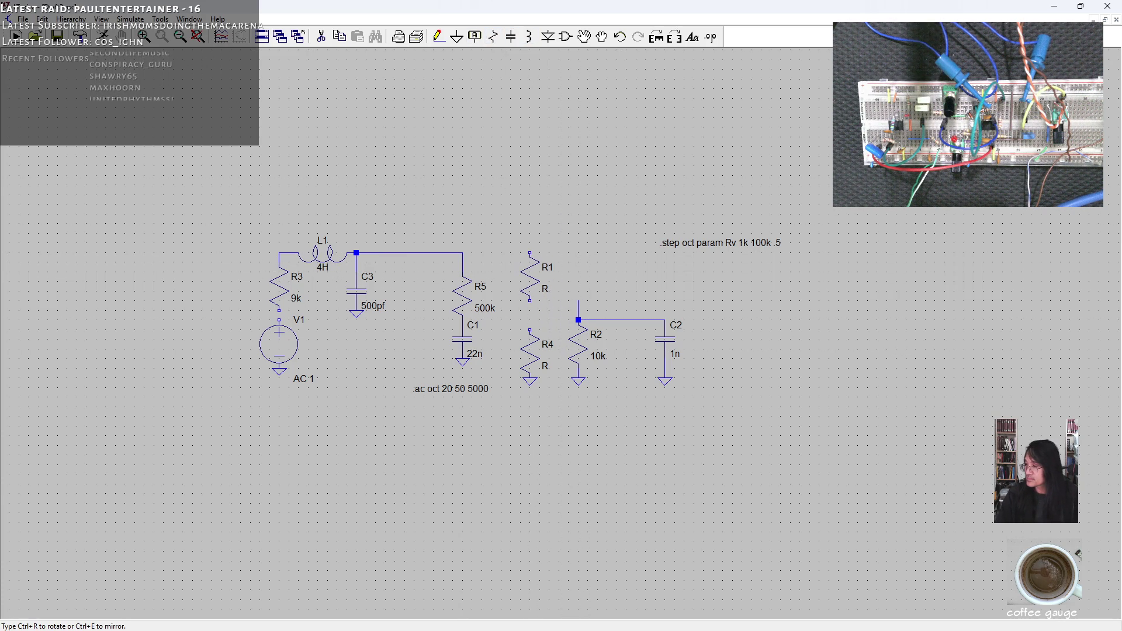
pyautogui.press('Escape')
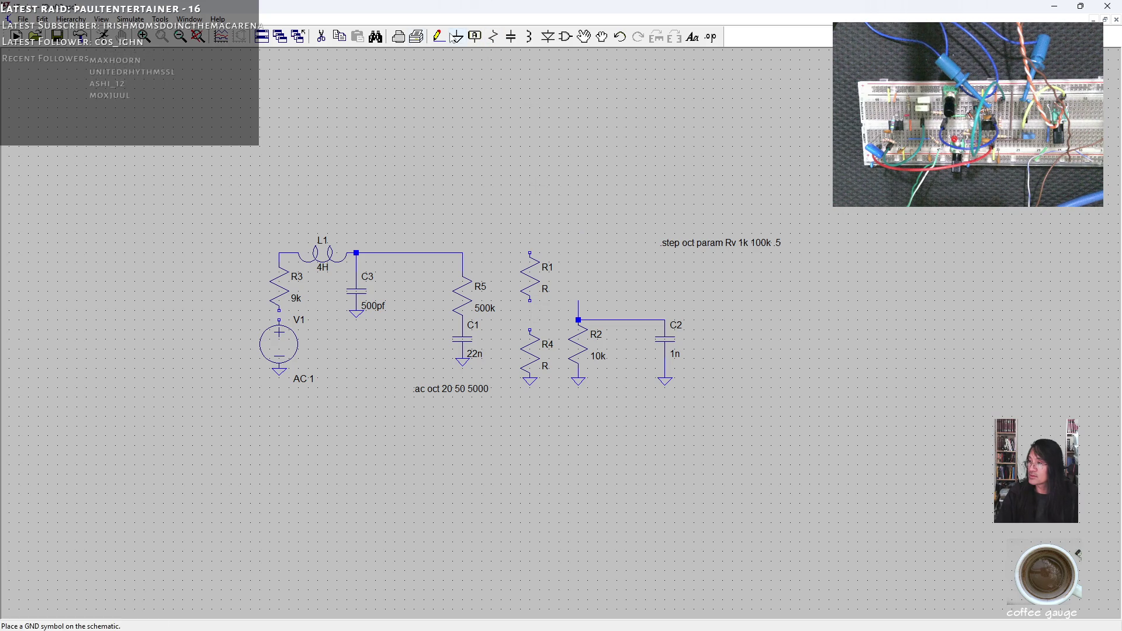
# Step: Wire R1's top to the R5 node and R1's bottom to R4's top
pyautogui.click(438, 36)
pyautogui.click(463, 252)
pyautogui.click(530, 253)
pyautogui.click(529, 300)
pyautogui.click(530, 330)
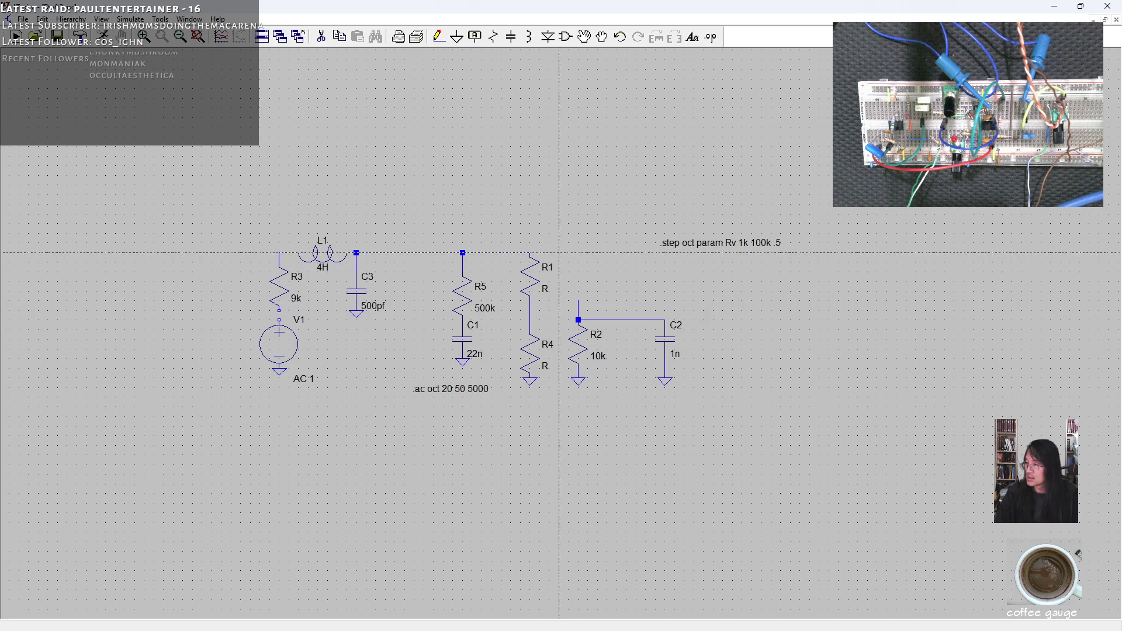
pyautogui.press('Escape')
# Step: Set R1 to 10 and R4 to 500k
pyautogui.rightClick(537, 280)
pyautogui.write('10')
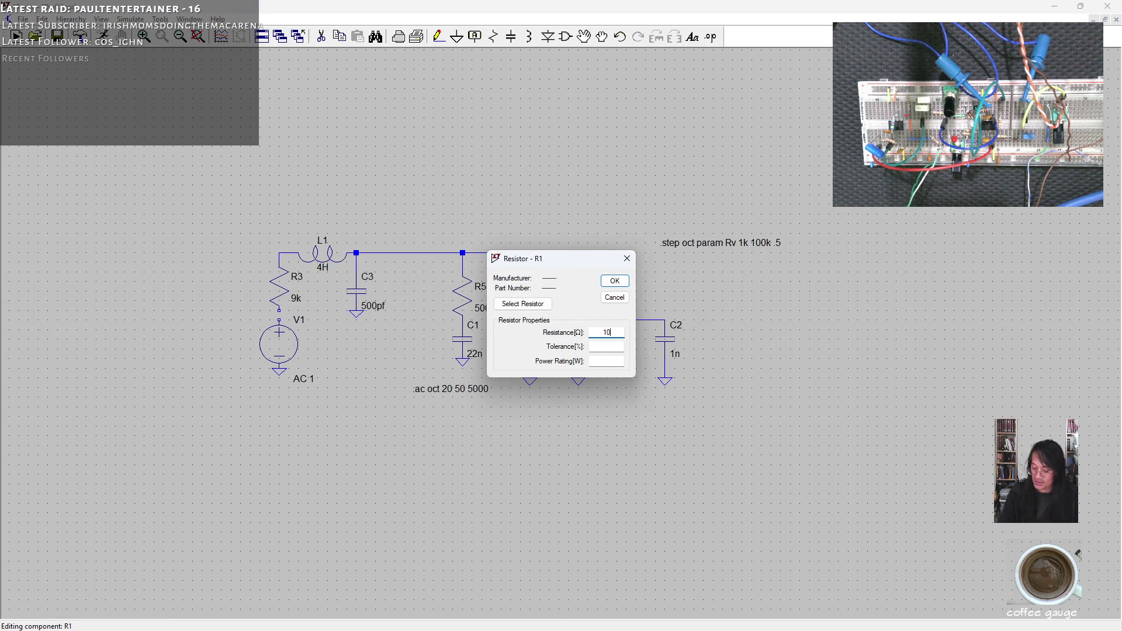
pyautogui.press('Return')
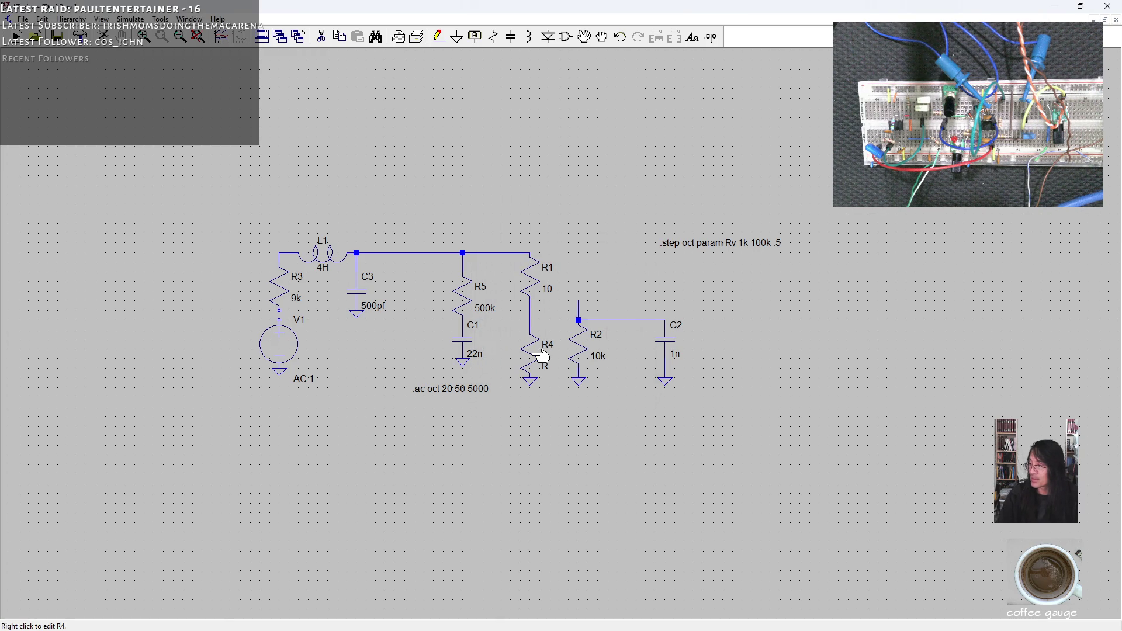
pyautogui.rightClick(533, 359)
pyautogui.write('500k')
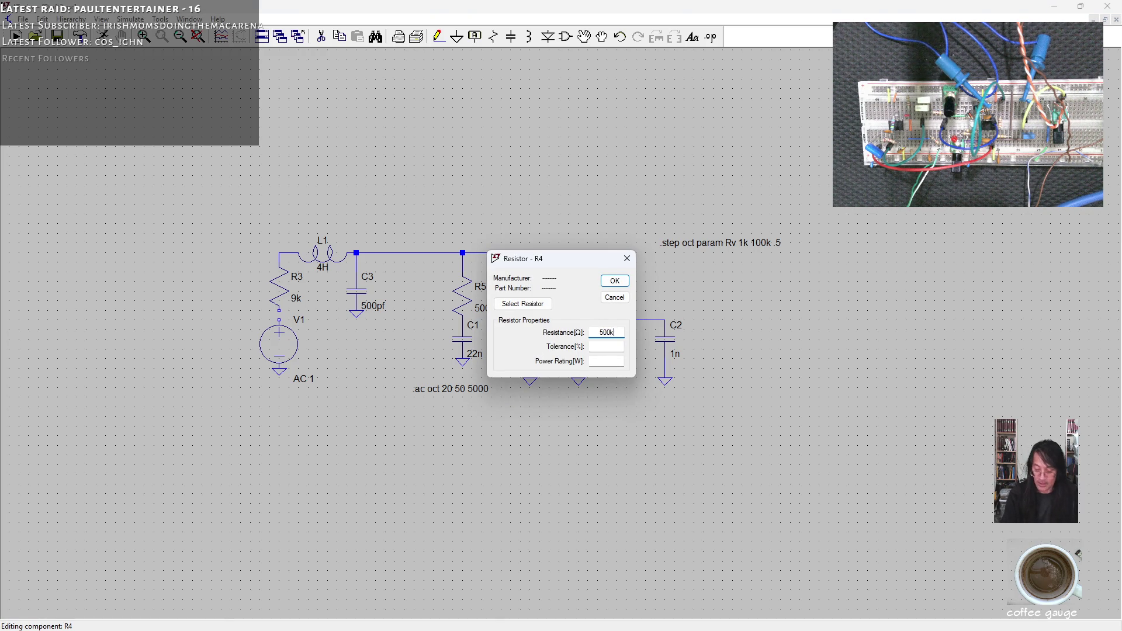
pyautogui.press('Return')
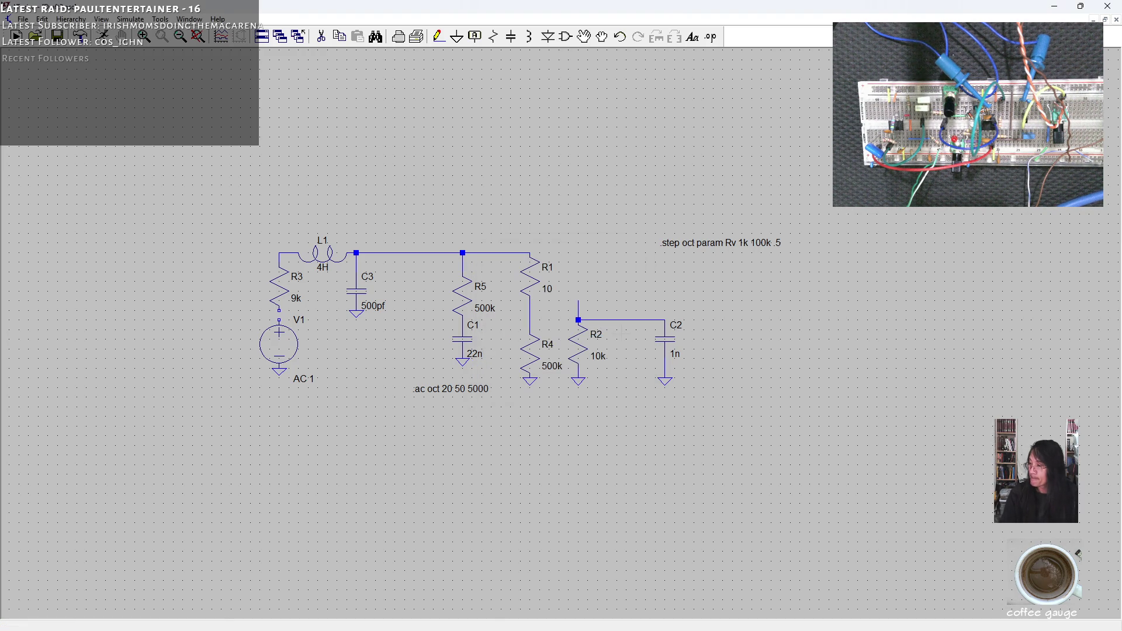
pyautogui.moveTo(409, 438)
pyautogui.mouseDown()
pyautogui.moveTo(319, 406)
pyautogui.moveTo(455, 454)
pyautogui.moveTo(415, 441)
pyautogui.mouseUp()
pyautogui.click(602, 36)
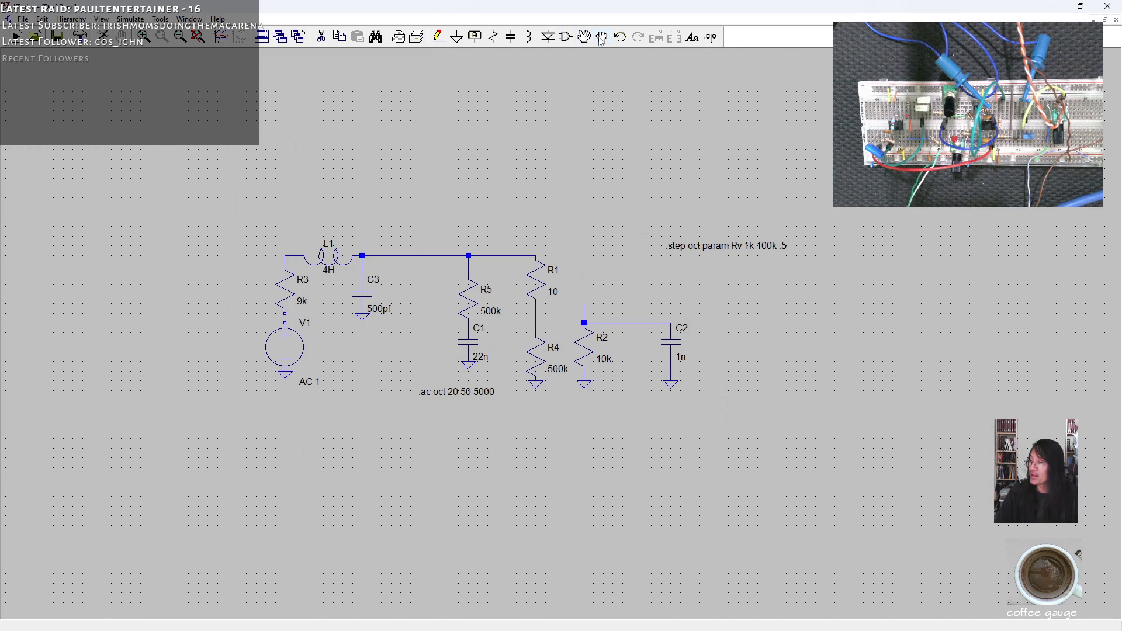
# Step: Shift R2 and C2 right, then delete C2, its ground and the wires to it
pyautogui.moveTo(714, 424)
pyautogui.mouseDown()
pyautogui.moveTo(676, 419)
pyautogui.moveTo(592, 337)
pyautogui.moveTo(575, 287)
pyautogui.mouseUp()
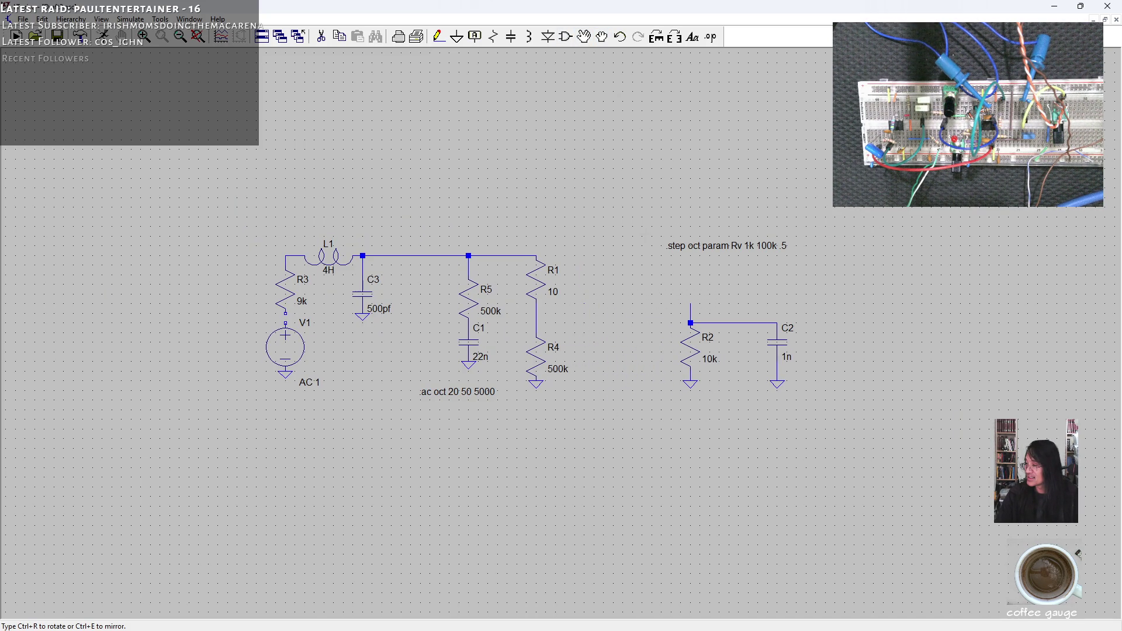
pyautogui.click(746, 362)
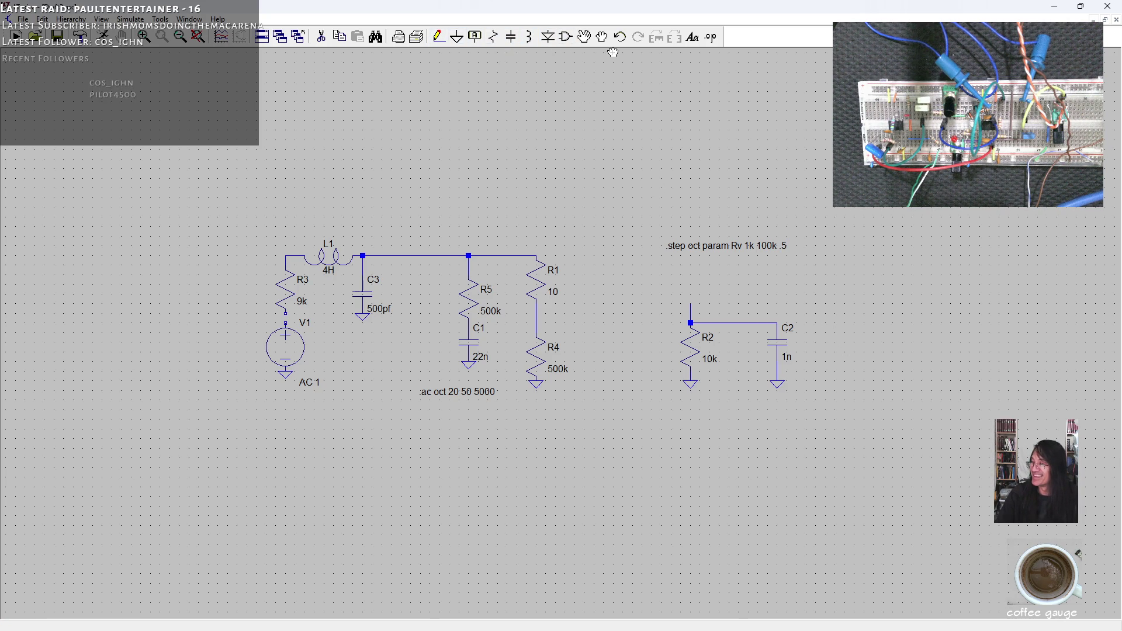
pyautogui.click(590, 36)
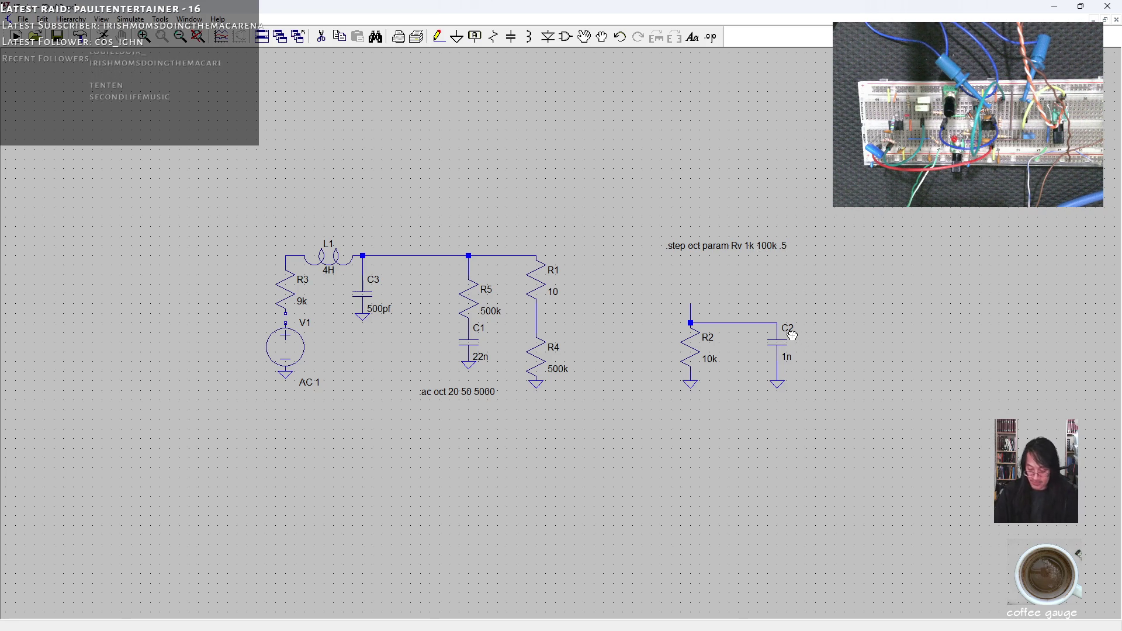
pyautogui.click(777, 385)
pyautogui.click(780, 349)
pyautogui.click(777, 369)
pyautogui.click(762, 323)
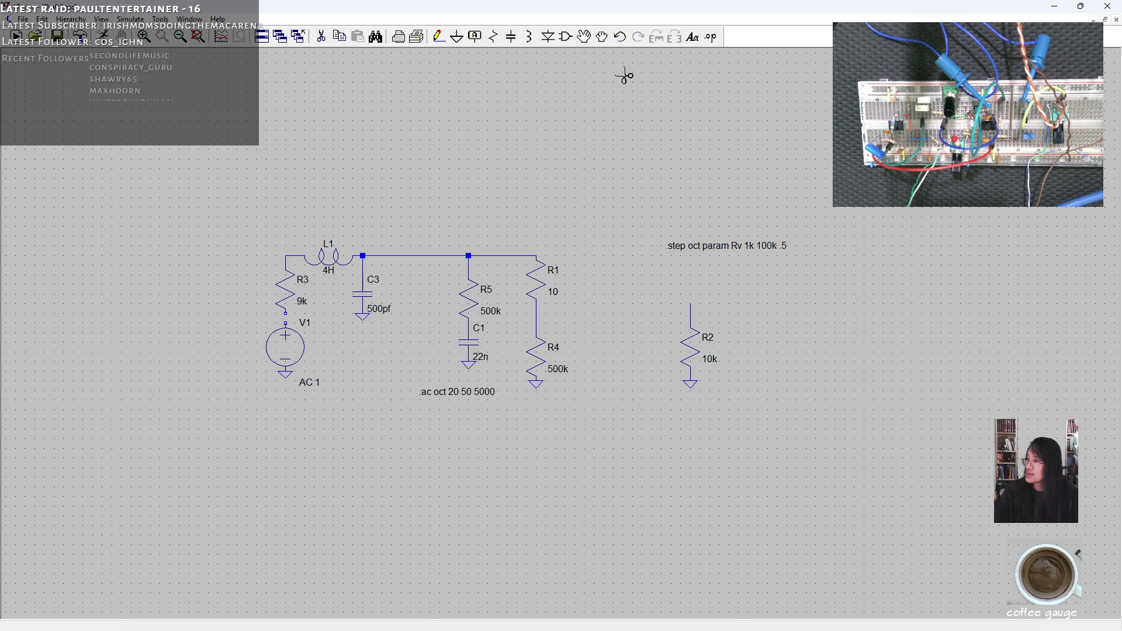
pyautogui.rightClick(690, 346)
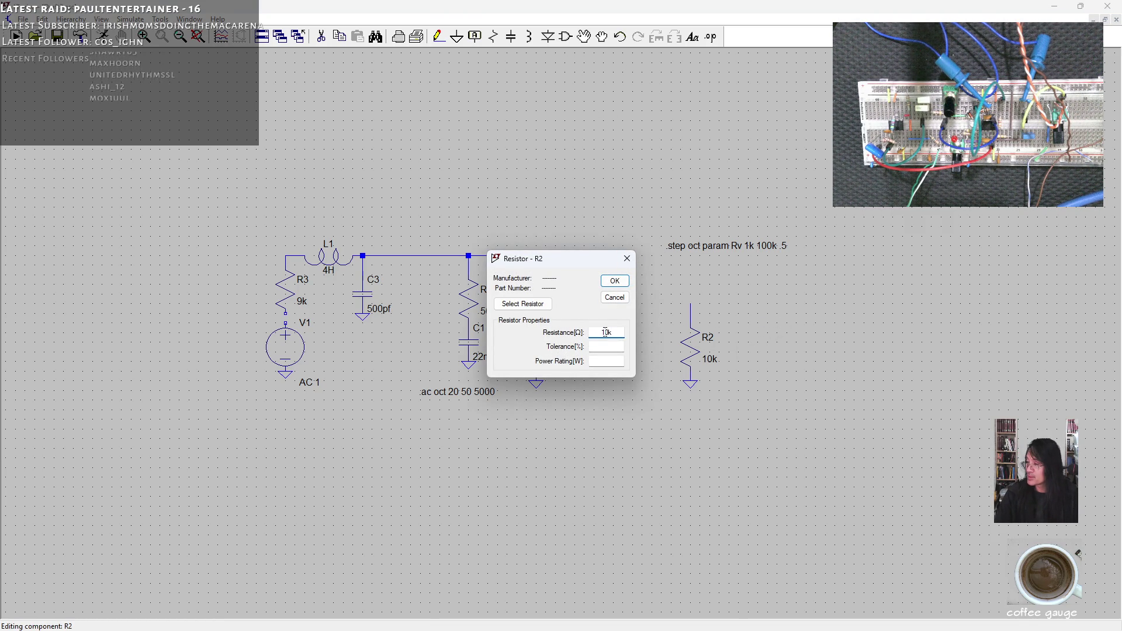
# Step: Set R2's resistance to 1Meg, correcting the mistaken 1m entry
pyautogui.write('m')
pyautogui.press('Return')
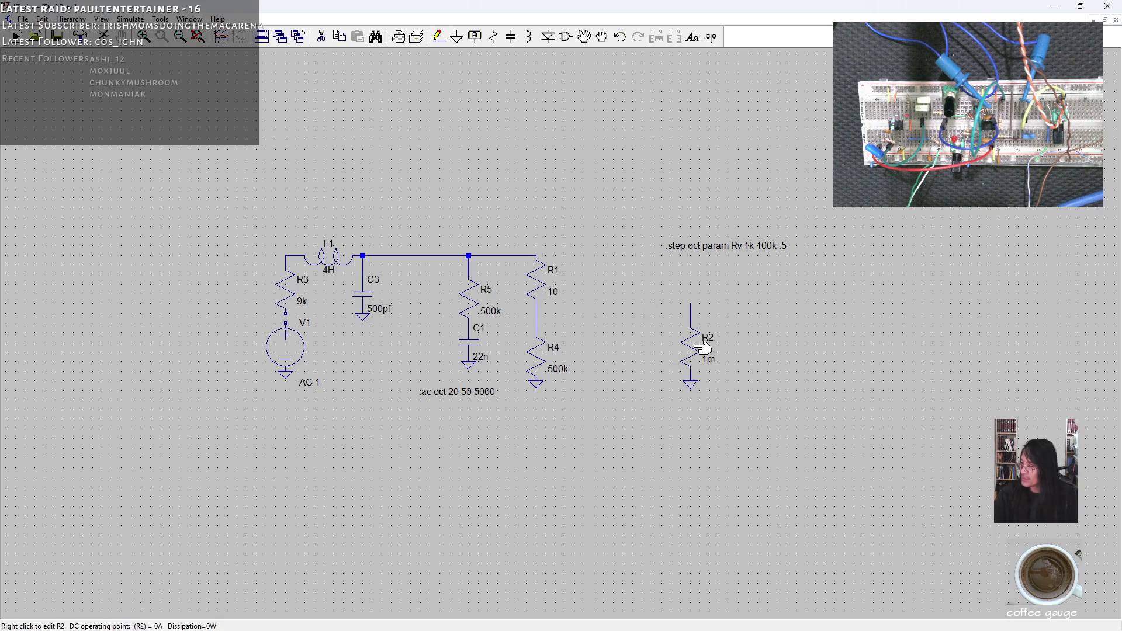
pyautogui.rightClick(692, 348)
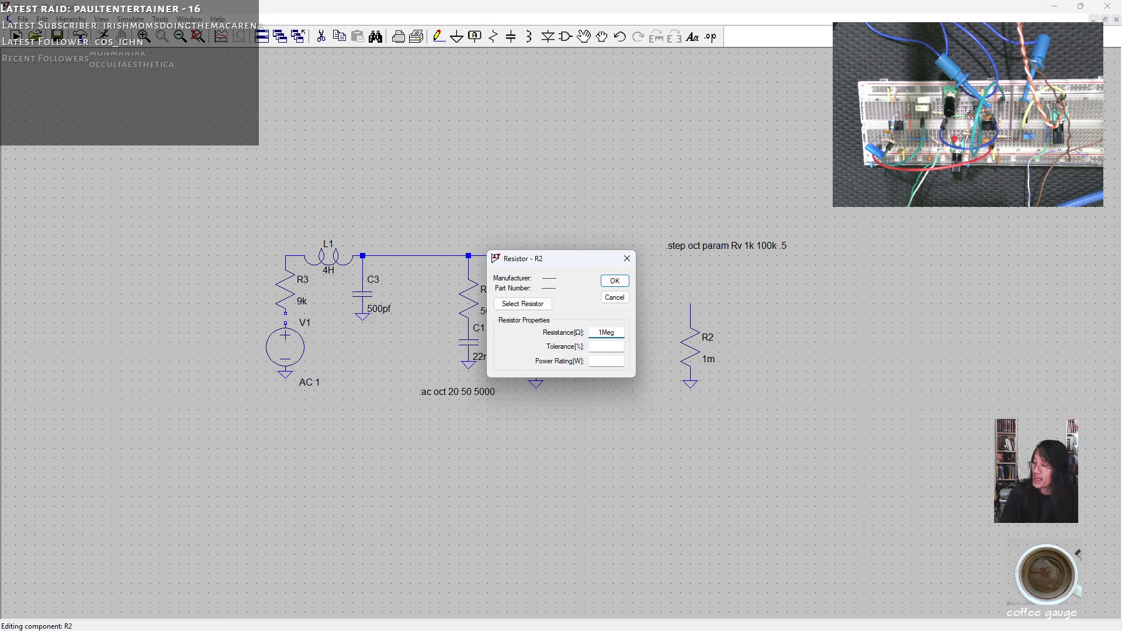
pyautogui.press('Return')
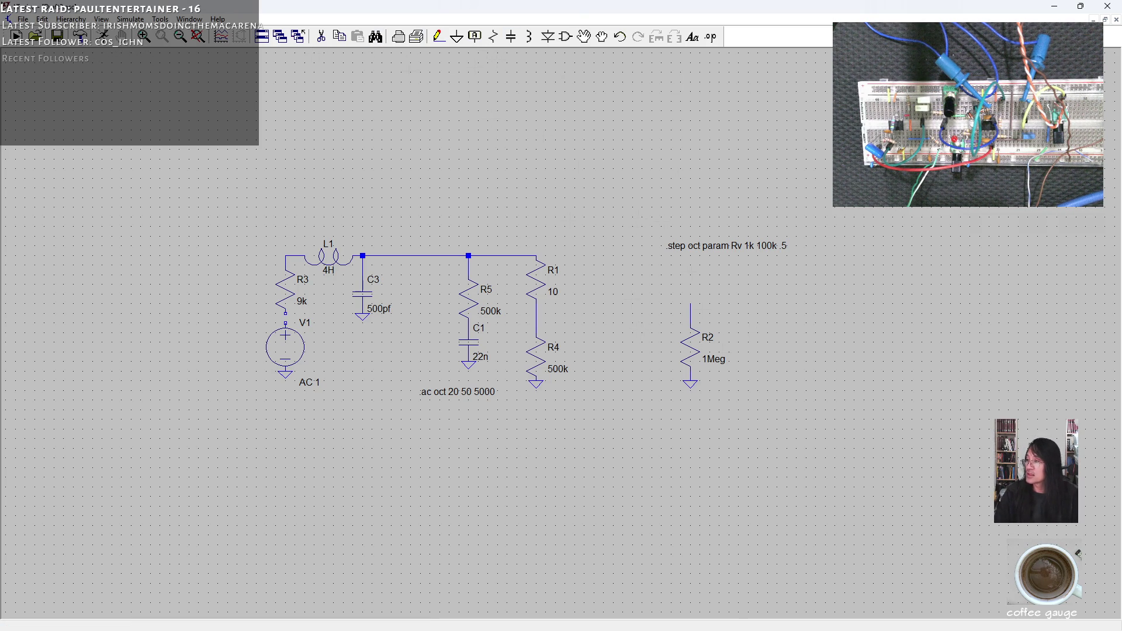
# Step: Place an unvalued capacitor C2 beside R2 and bring up the Canare cable page
pyautogui.click(511, 44)
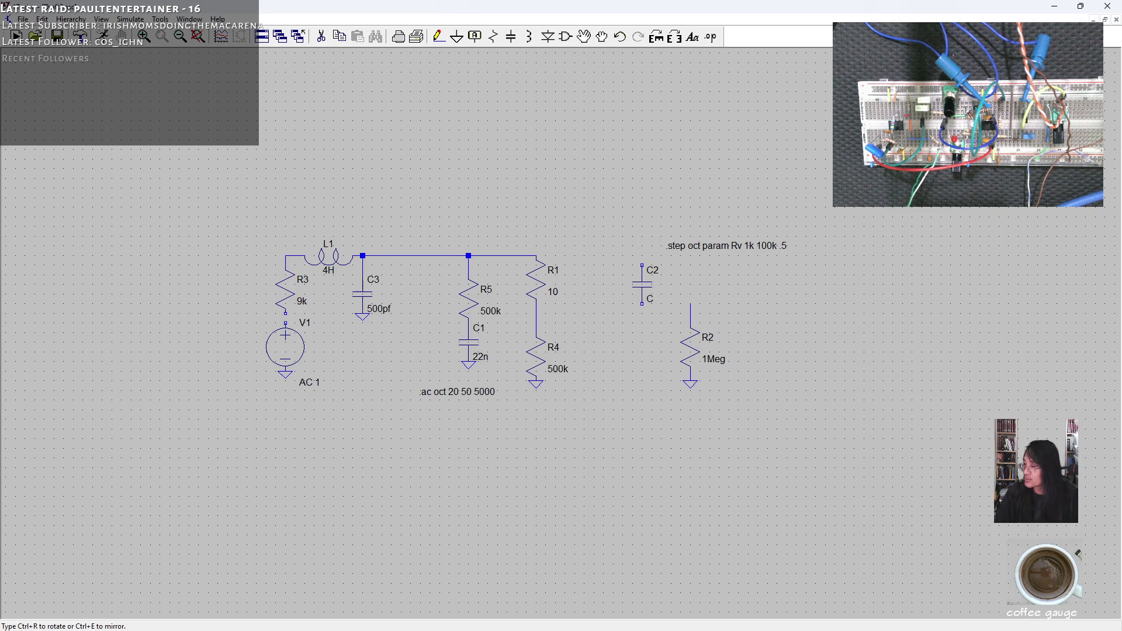
pyautogui.press('Escape')
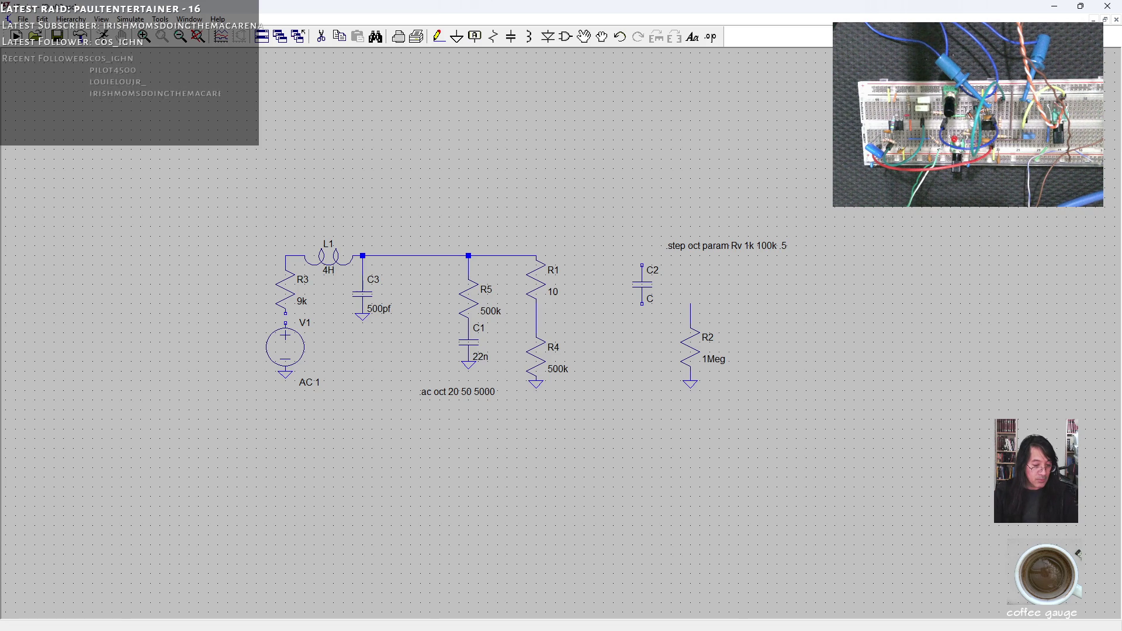
pyautogui.hotkey('alt', 'Tab')
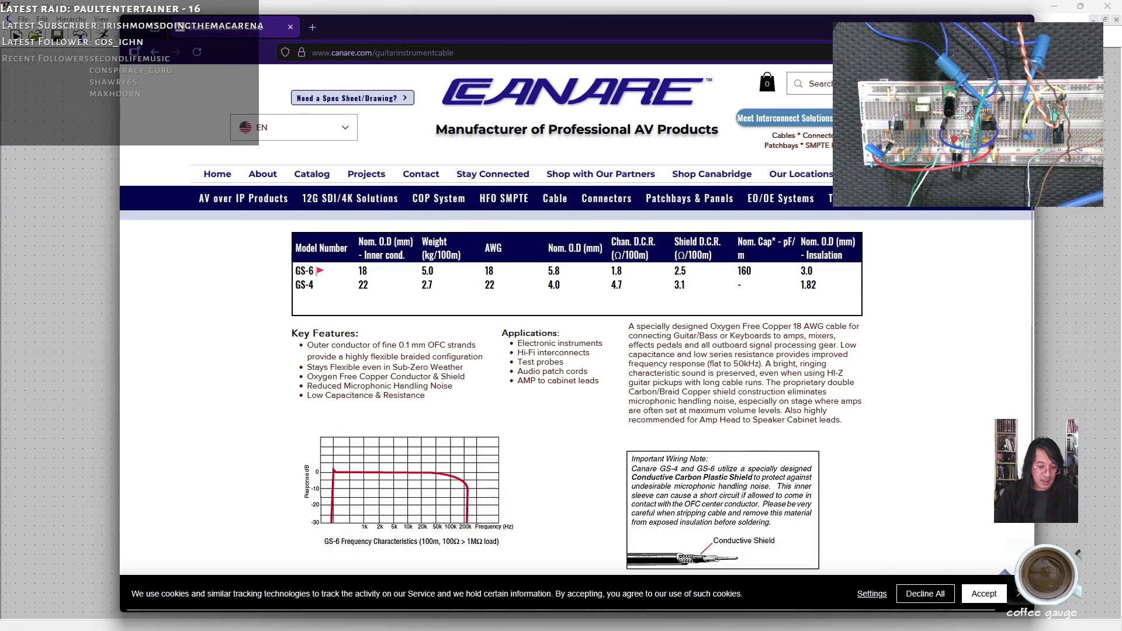
pyautogui.hotkey('alt', 'Tab')
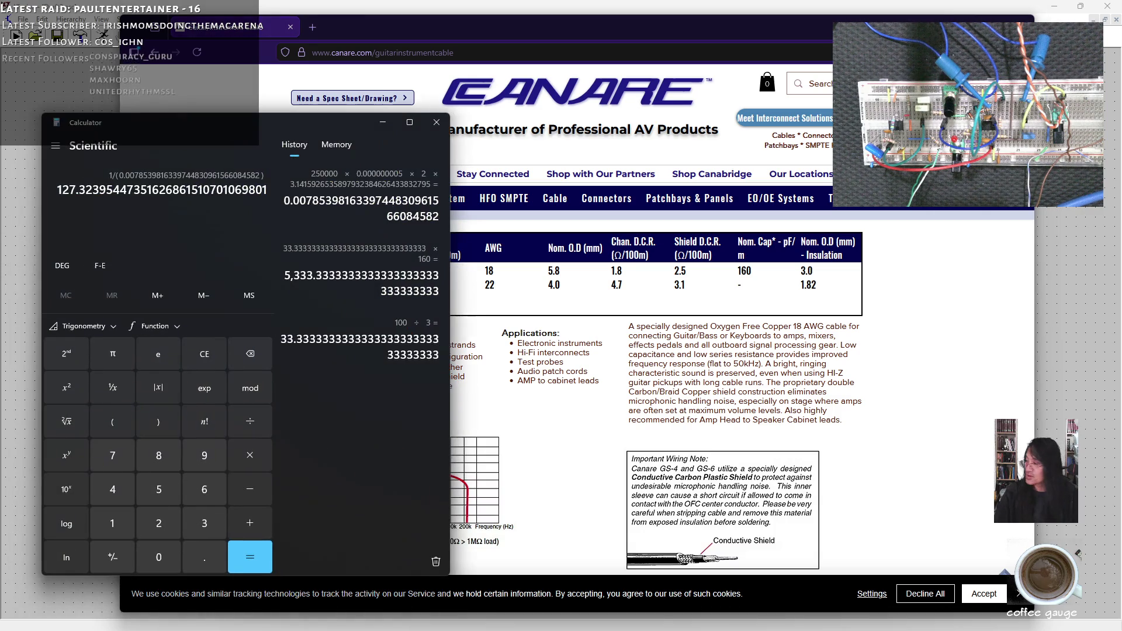
# Step: Compute 6 × 160 = 960 in Calculator, then clear Calculator and browser off the schematic
pyautogui.write('6*')
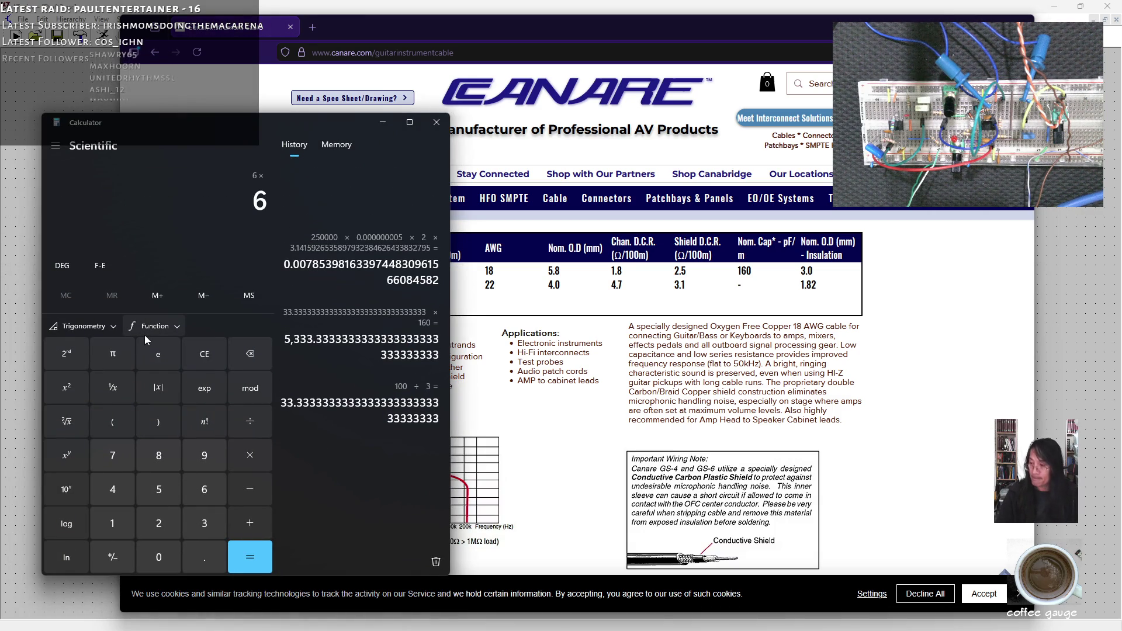
pyautogui.write('160')
pyautogui.press('Return')
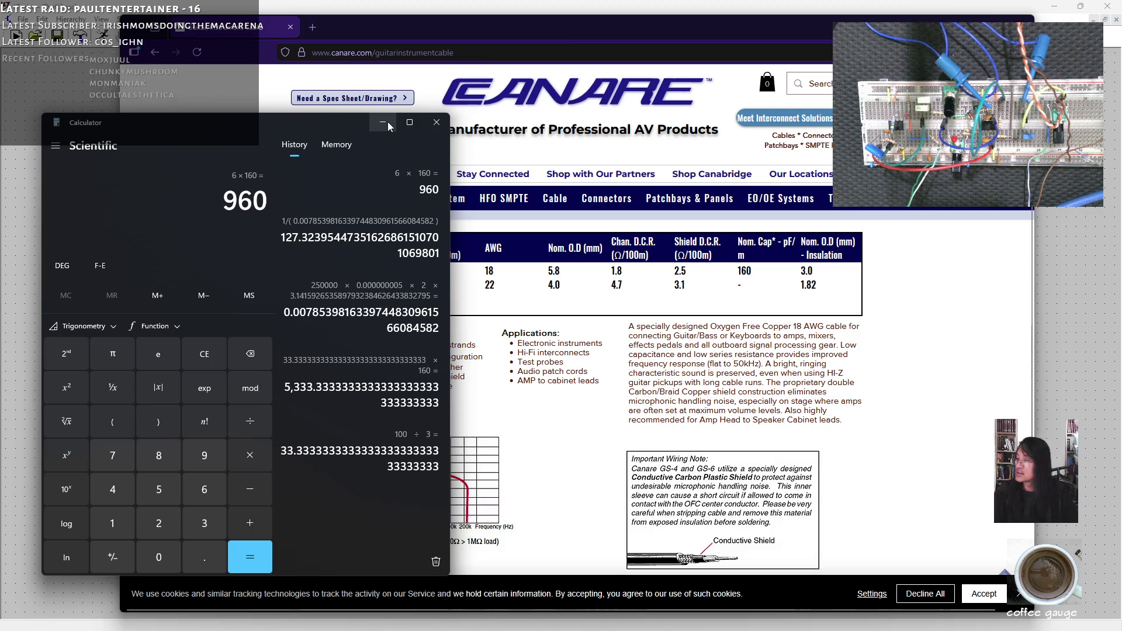
pyautogui.click(383, 123)
pyautogui.moveTo(958, 18); pyautogui.dragTo(629, 115)
pyautogui.click(629, 115)
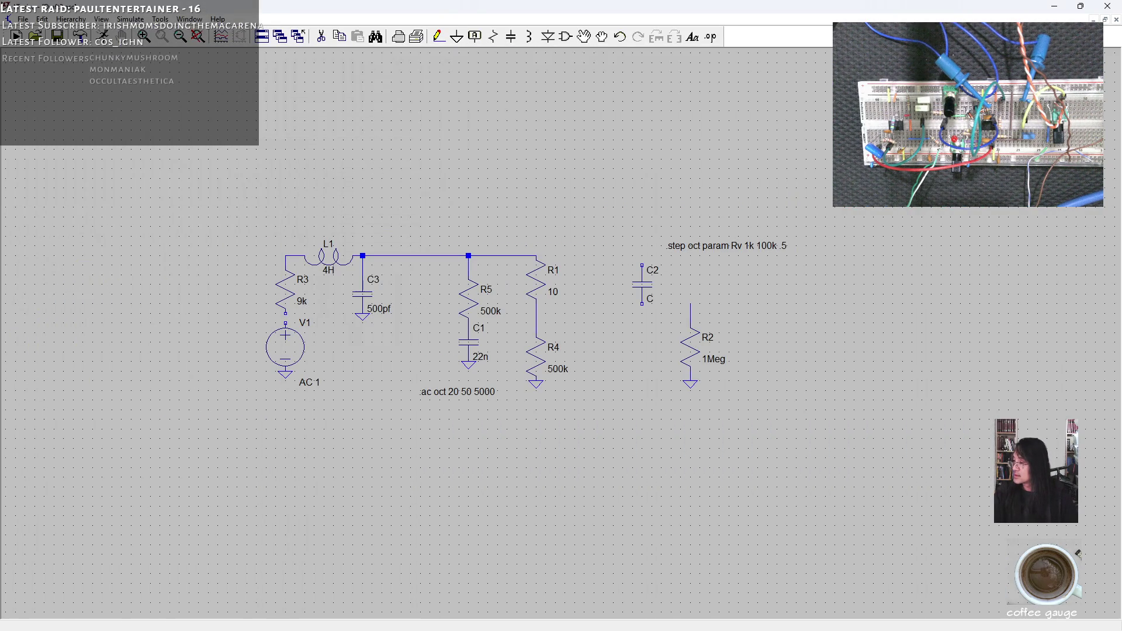
# Step: Set C2 to 960p and ground its lower end
pyautogui.rightClick(648, 285)
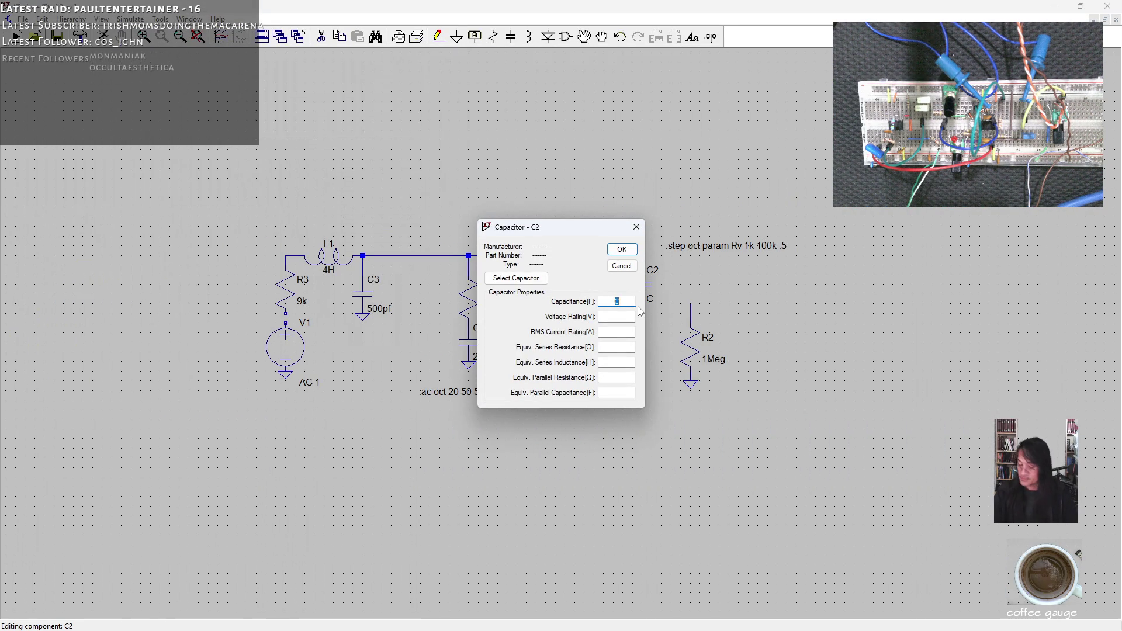
pyautogui.write('pF')
pyautogui.press('Return')
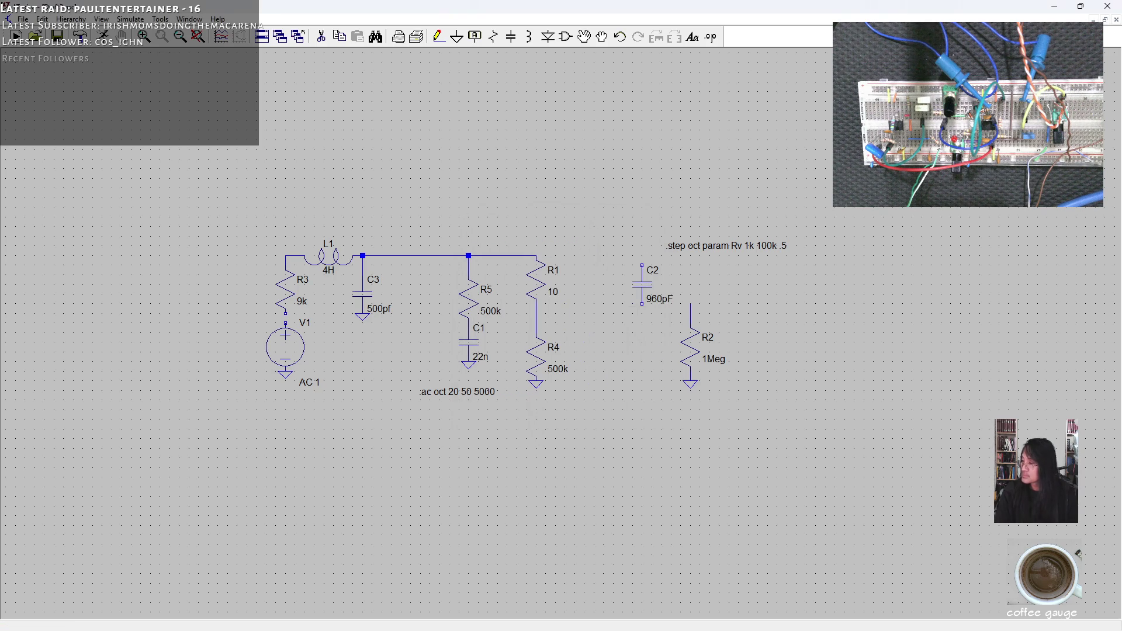
pyautogui.click(456, 37)
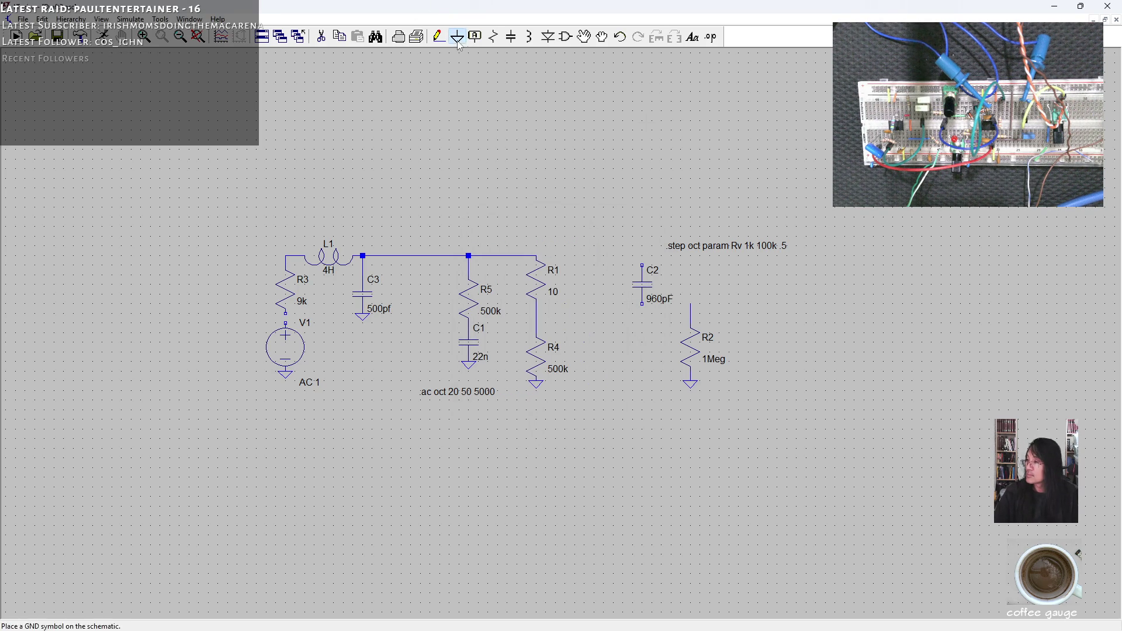
pyautogui.click(642, 304)
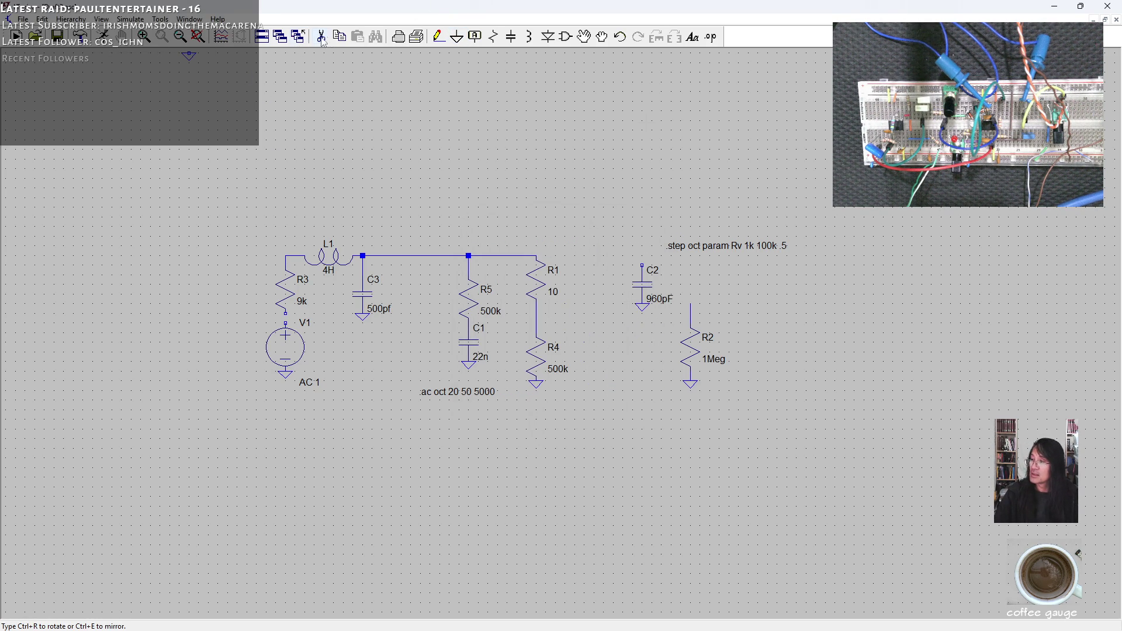
# Step: Wire R1's top across to R2's top and join C2's top to that wire
pyautogui.click(438, 37)
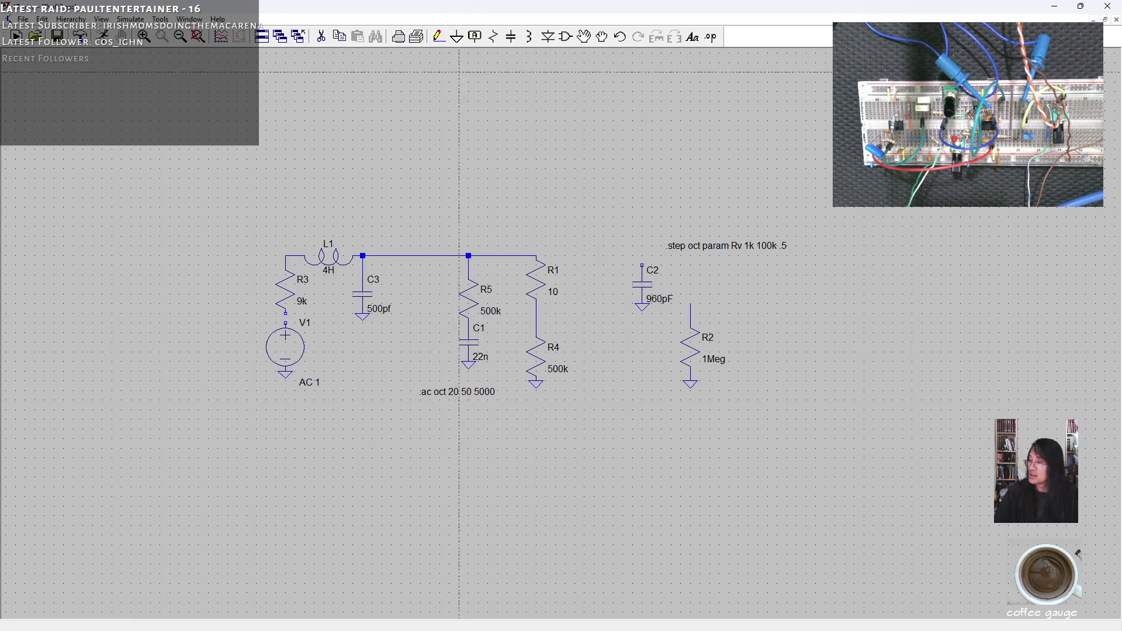
pyautogui.click(537, 255)
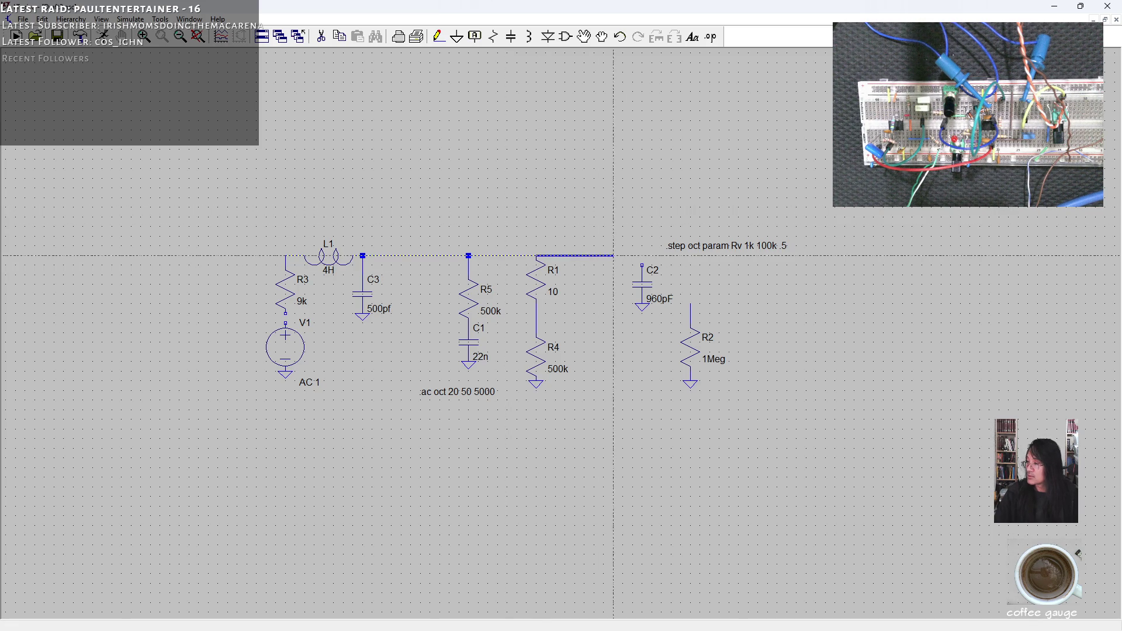
pyautogui.click(690, 255)
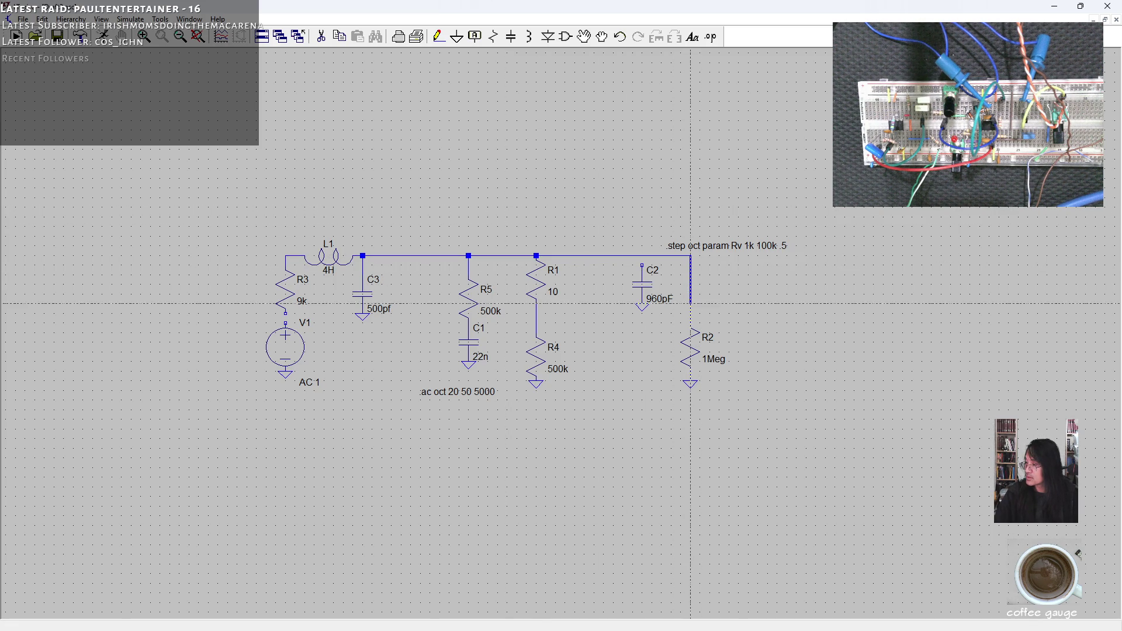
pyautogui.click(690, 326)
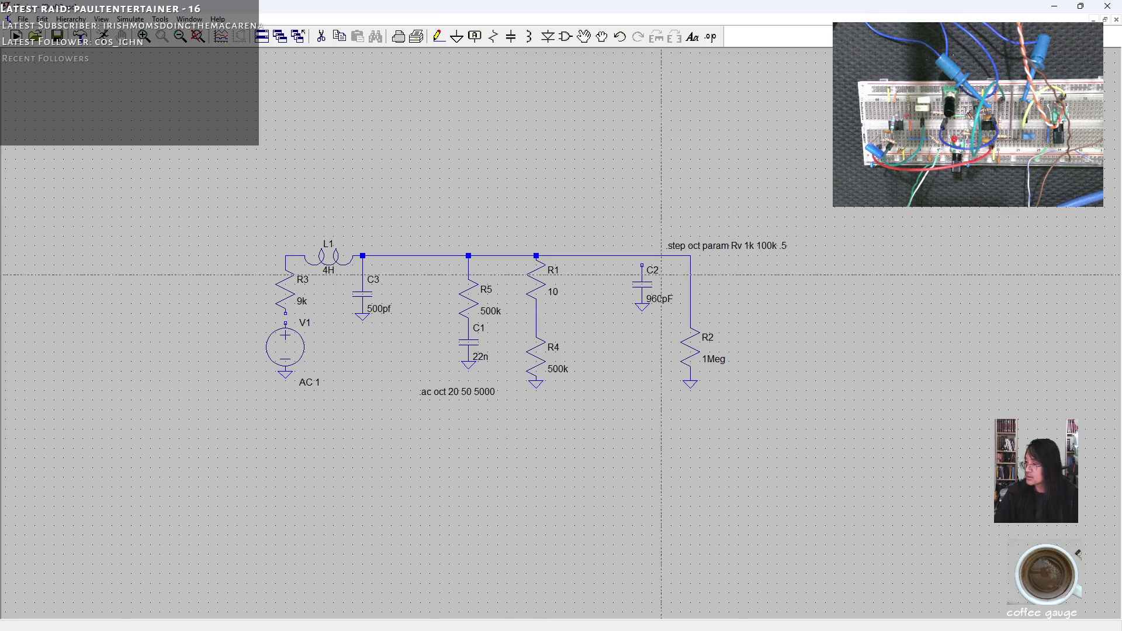
pyautogui.click(643, 256)
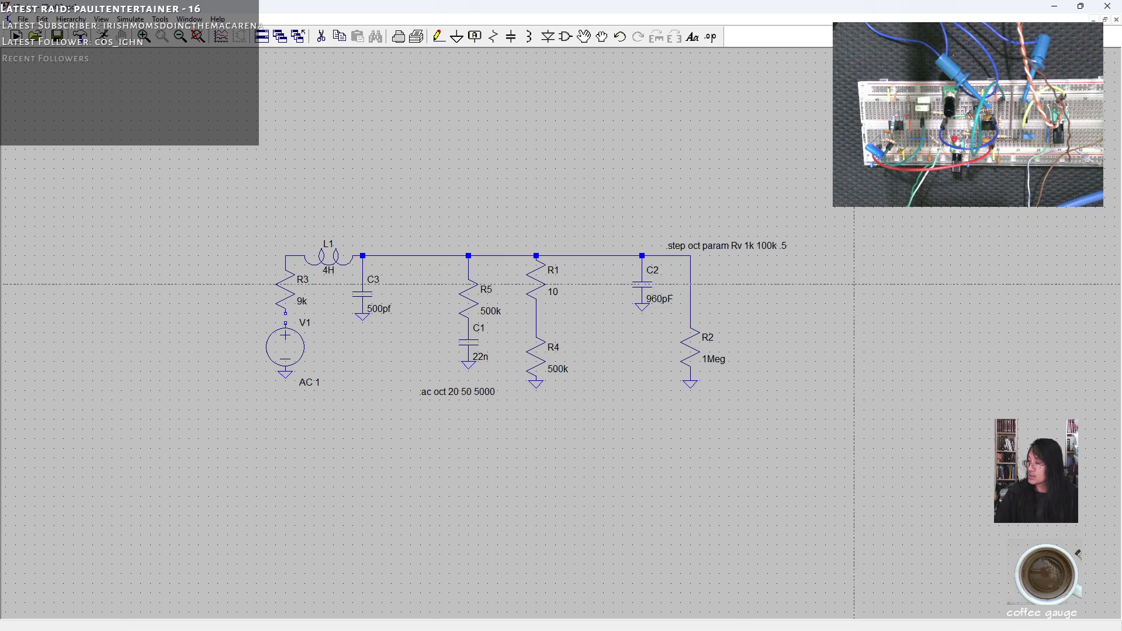
# Step: Change the .ac sweep to oct 20 from 20 Hz to 20000 Hz and run the simulation
pyautogui.press('Escape')
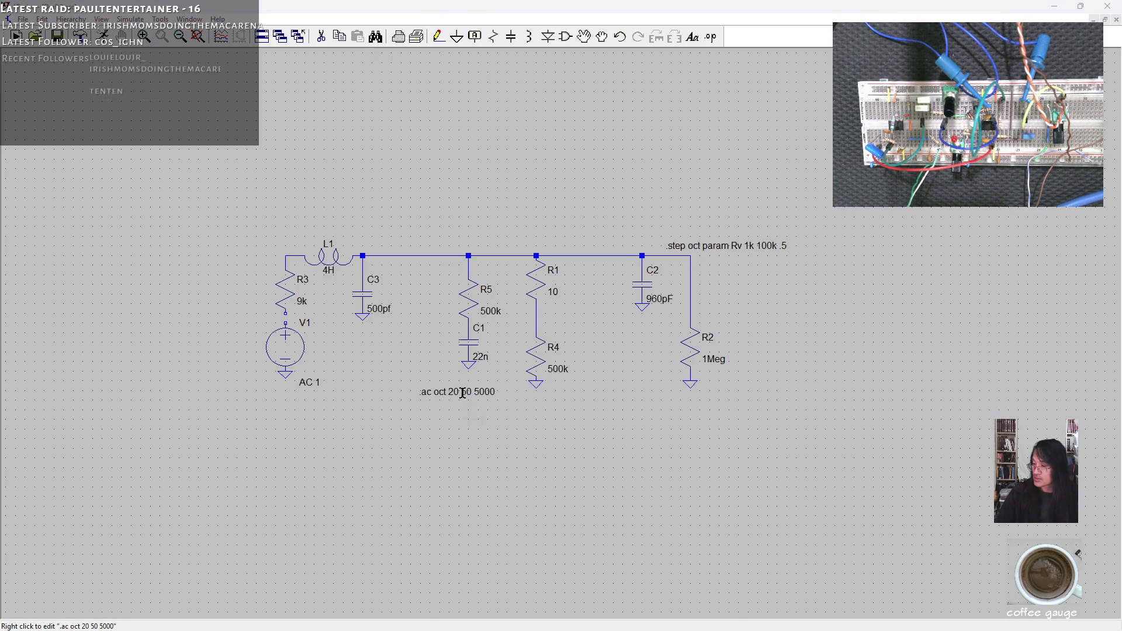
pyautogui.rightClick(465, 393)
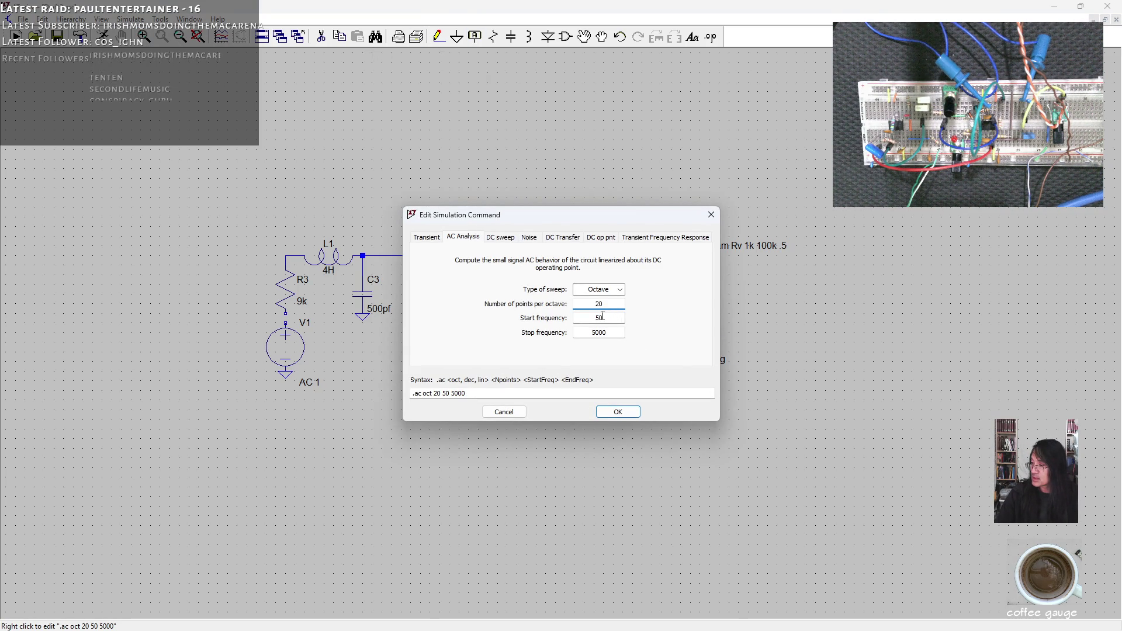
pyautogui.doubleClick(582, 321)
pyautogui.write('20')
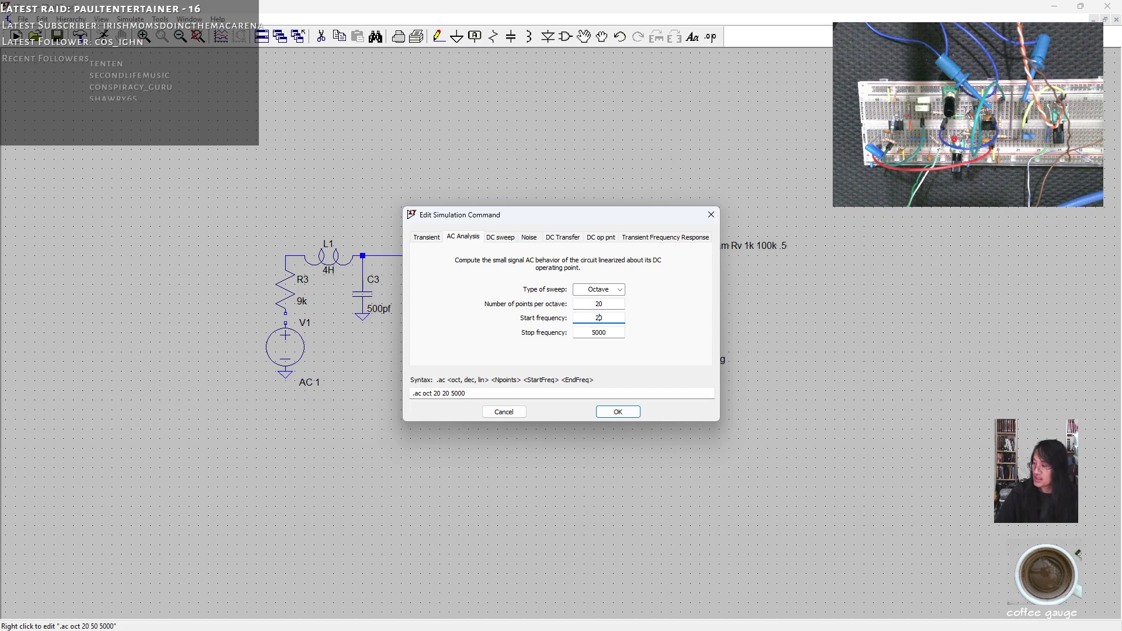
pyautogui.moveTo(597, 333); pyautogui.dragTo(536, 345)
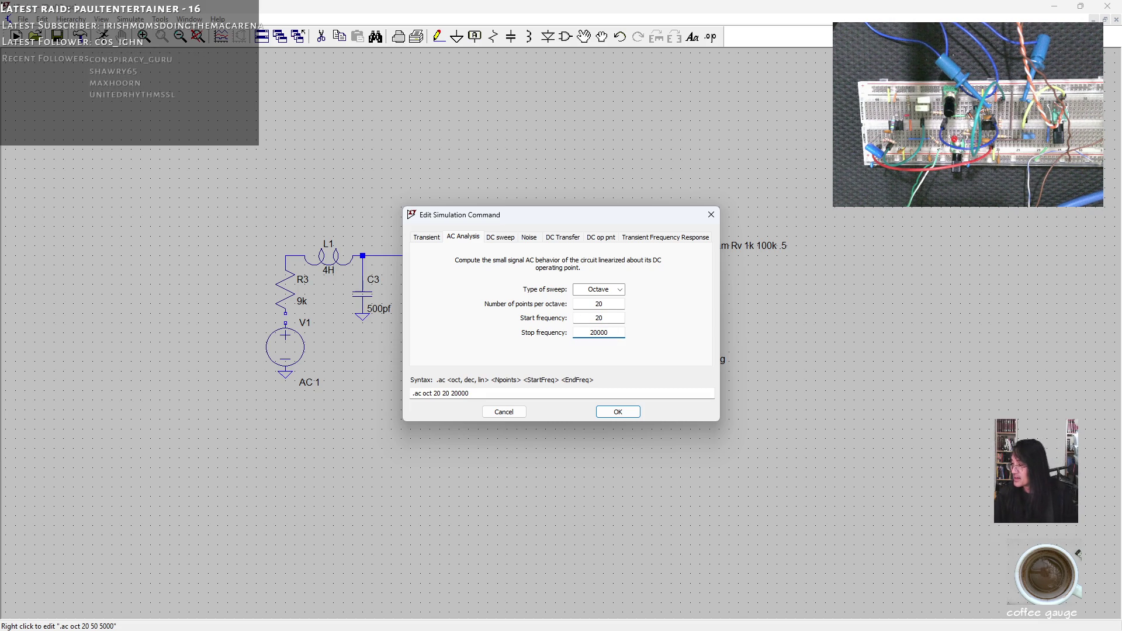
pyautogui.click(618, 412)
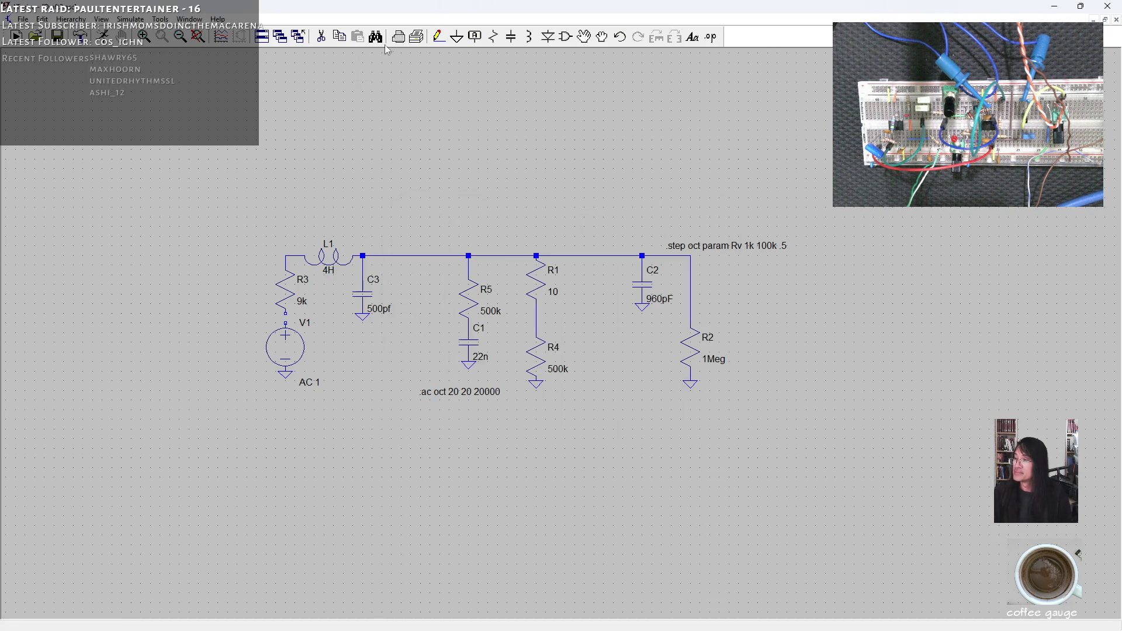
pyautogui.click(16, 37)
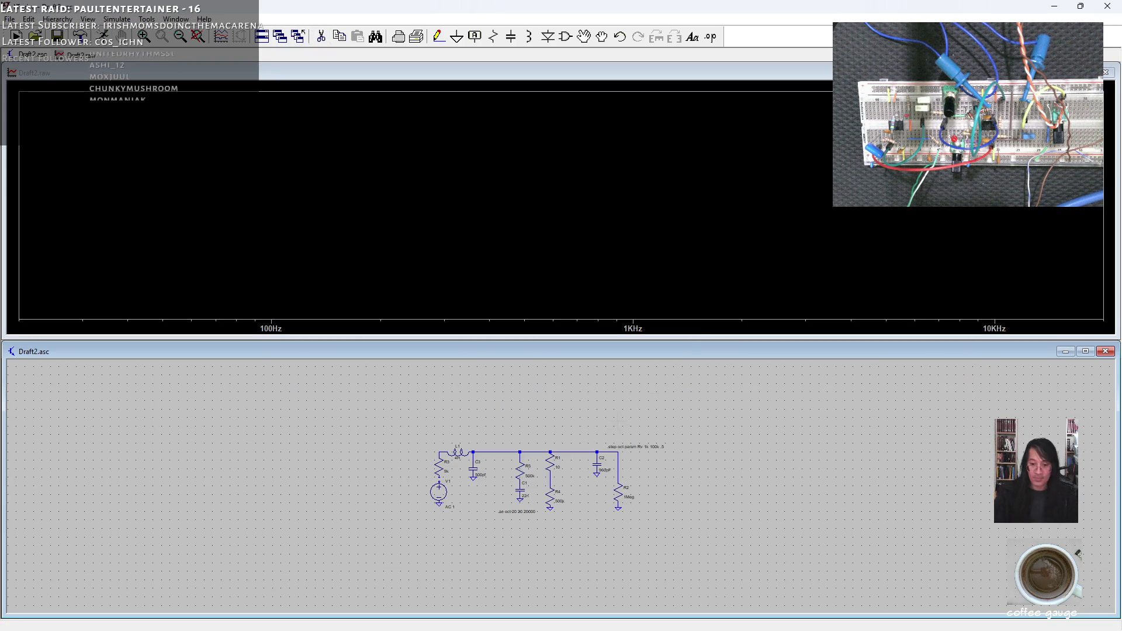
# Step: Plot the voltage at the R2 node, then close the plot and enlarge the schematic
pyautogui.click(621, 464)
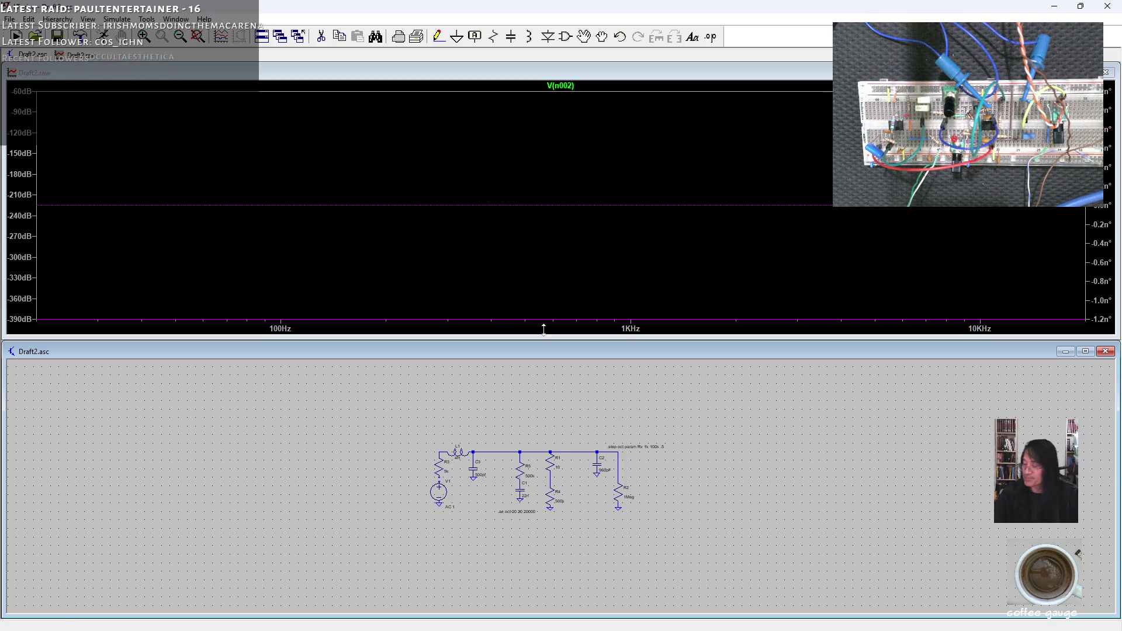
pyautogui.click(1106, 72)
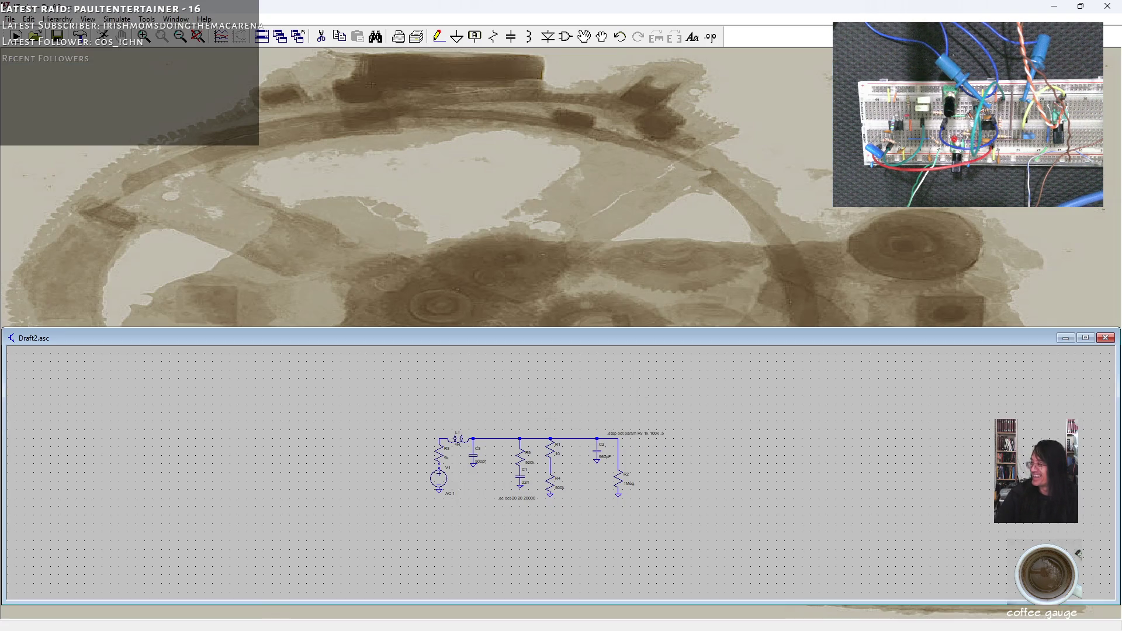
pyautogui.click(1085, 351)
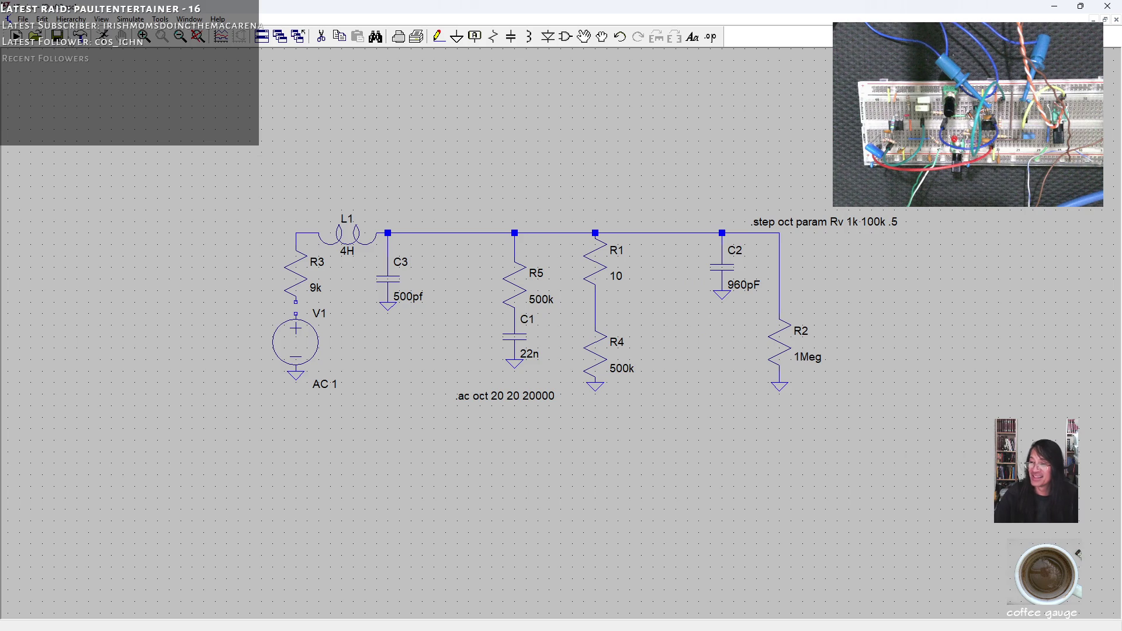
# Step: Wire the bottom of R3 to the top of V1, re-run, and plot V(n002)
pyautogui.click(439, 36)
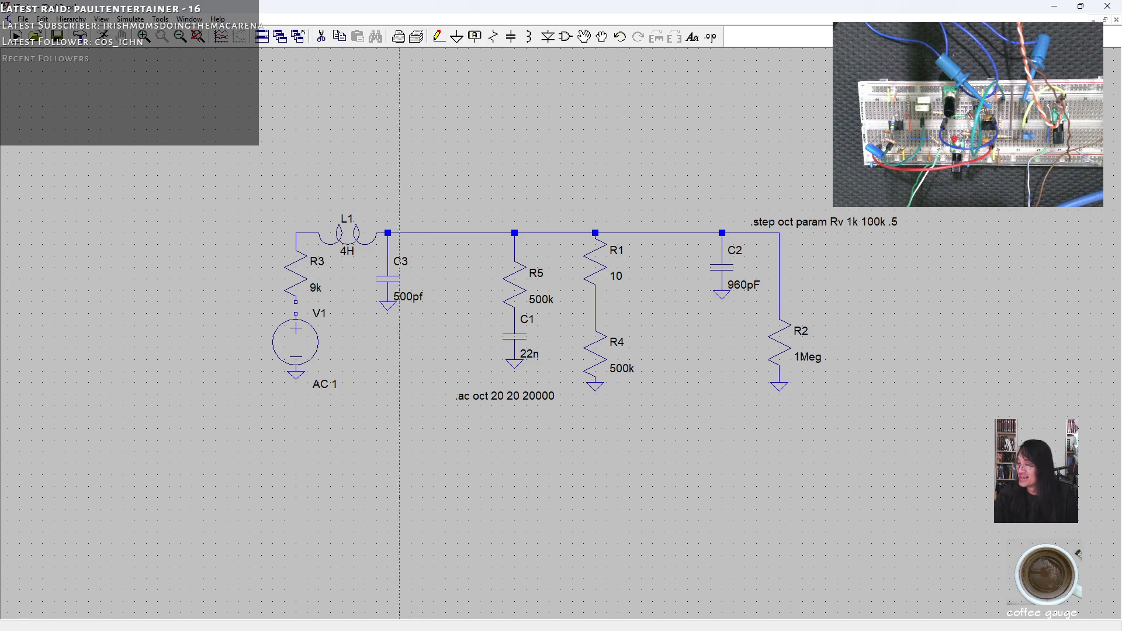
pyautogui.click(296, 302)
pyautogui.click(295, 314)
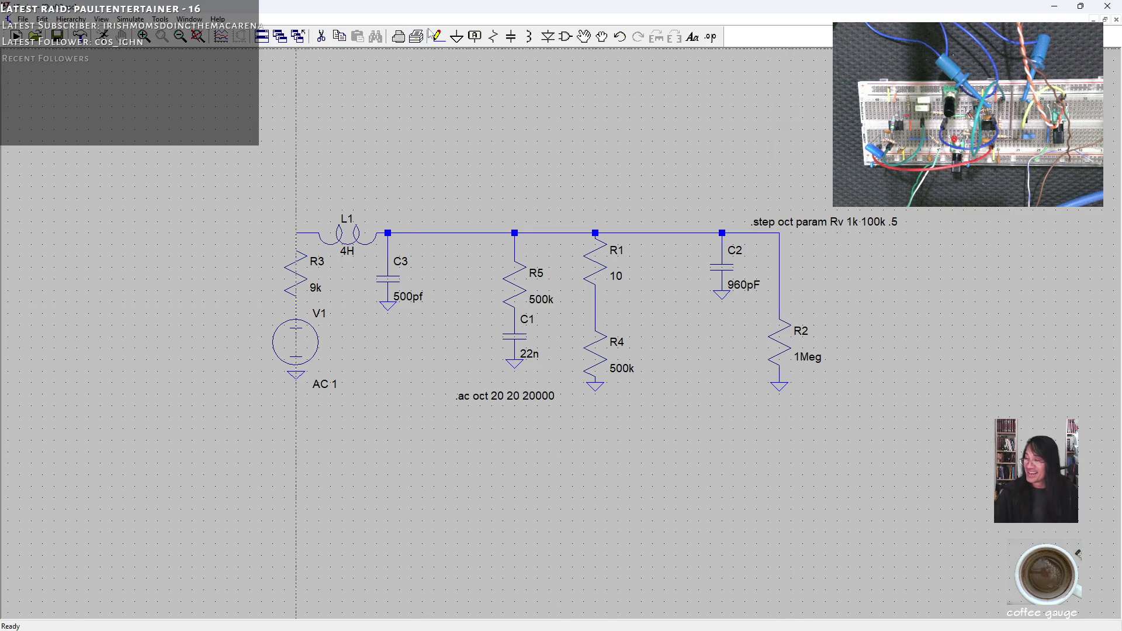
pyautogui.click(16, 36)
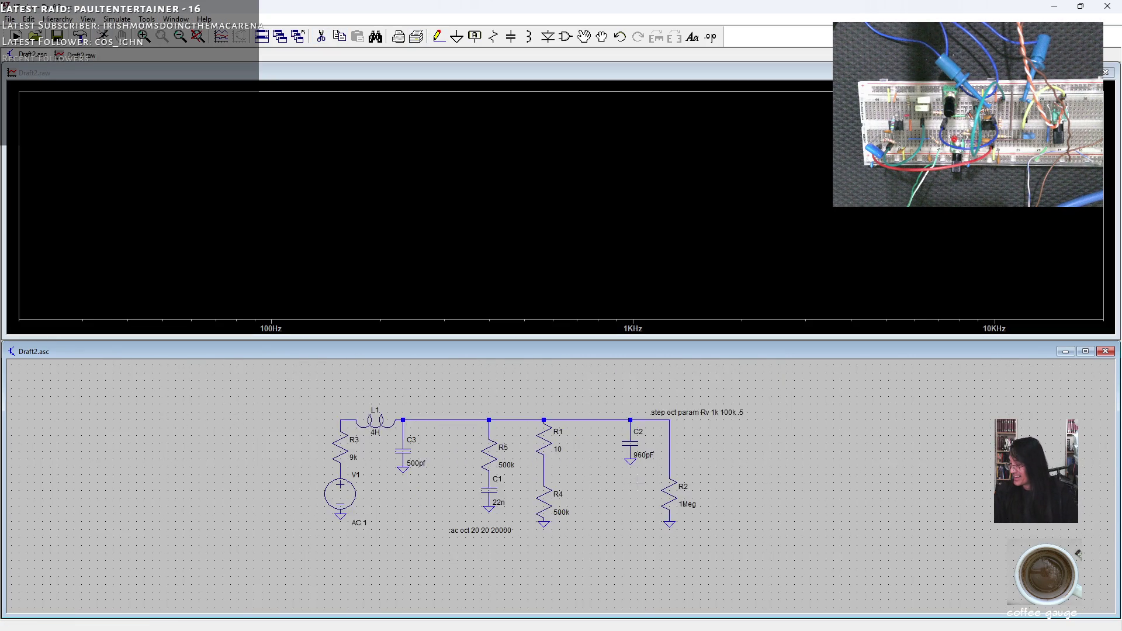
pyautogui.click(682, 411)
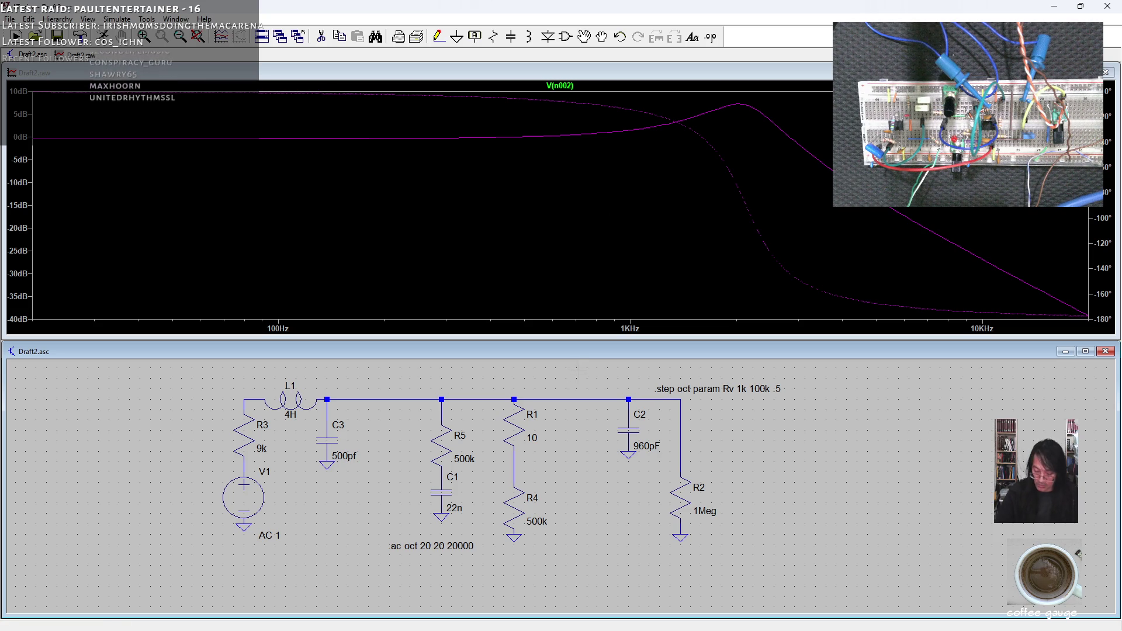
# Step: Replace the R1–C2 wire with one from the R1/R4 junction to C2's top, then re-simulate
pyautogui.click(578, 402)
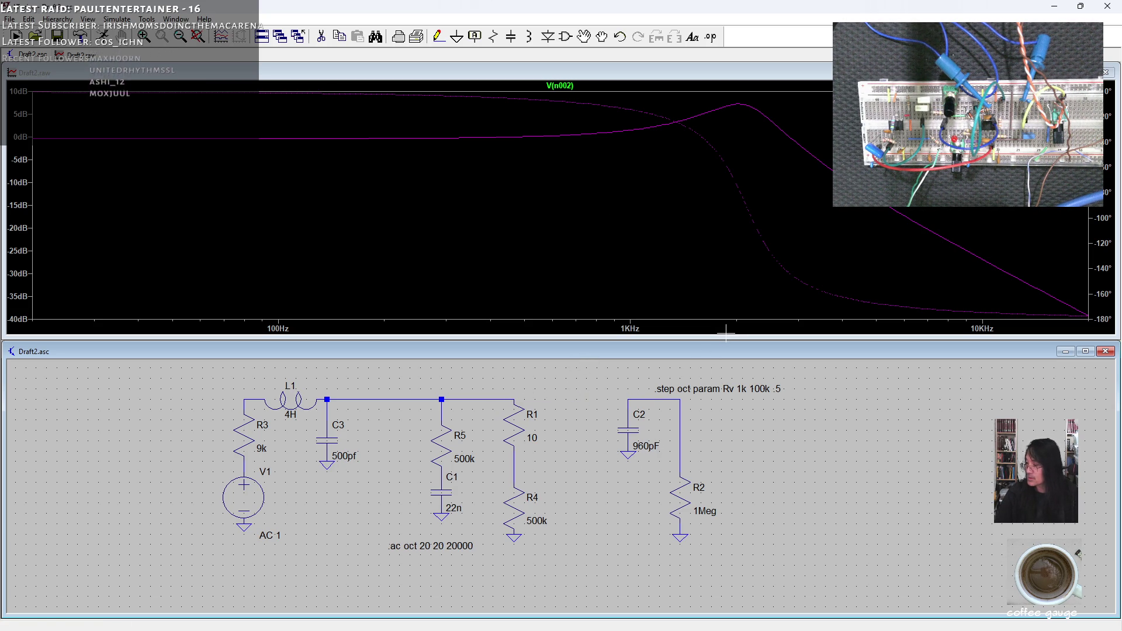
pyautogui.click(438, 37)
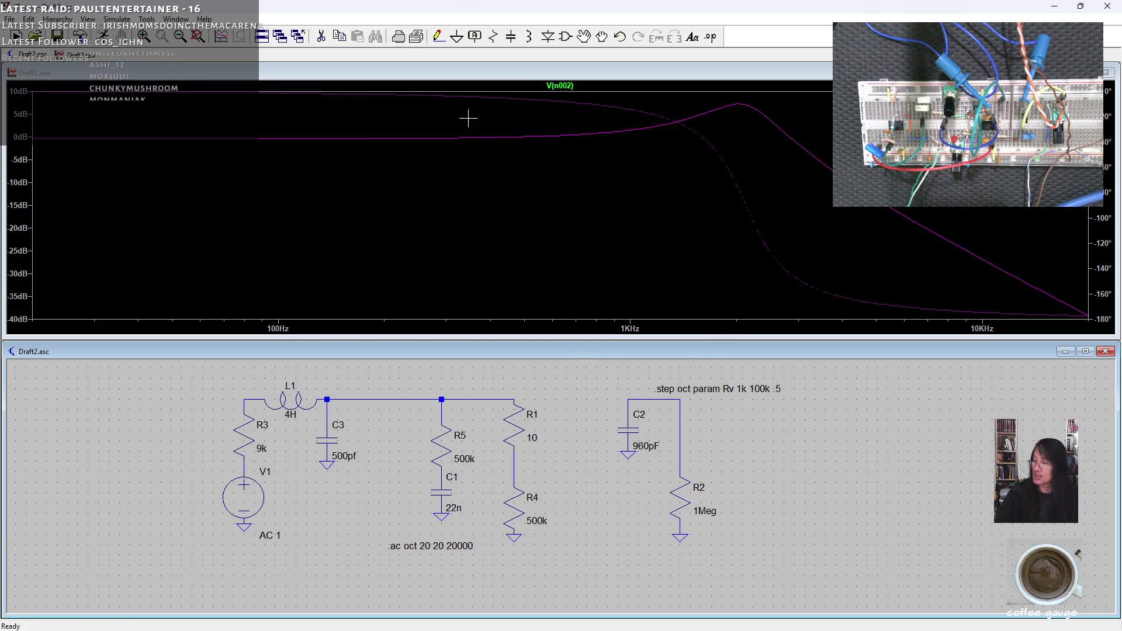
pyautogui.click(513, 471)
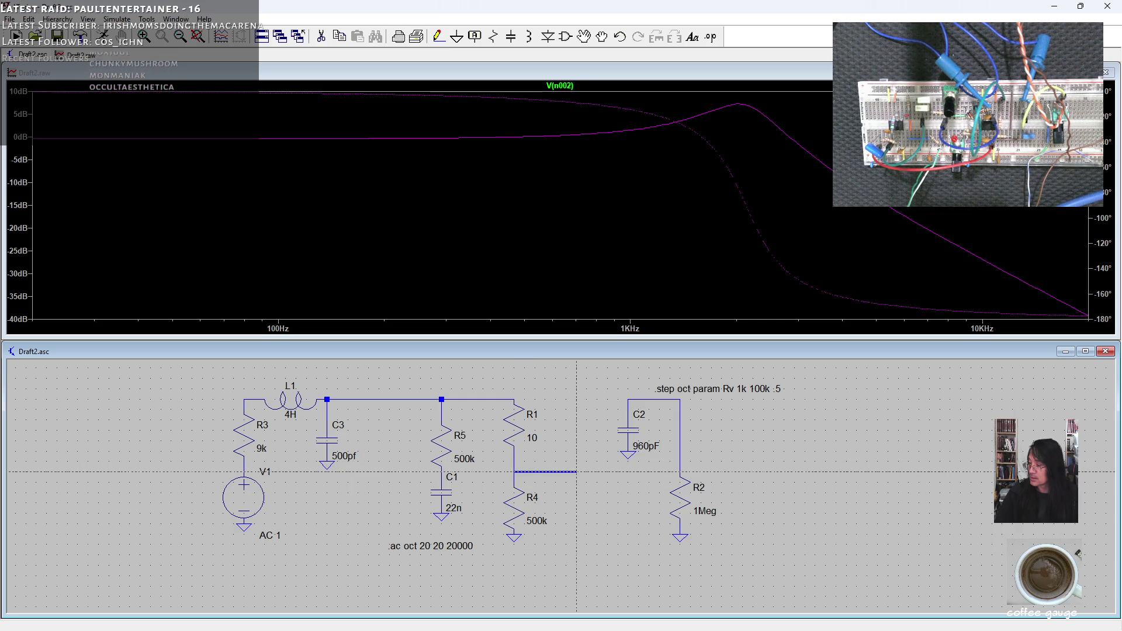
pyautogui.rightClick(586, 472)
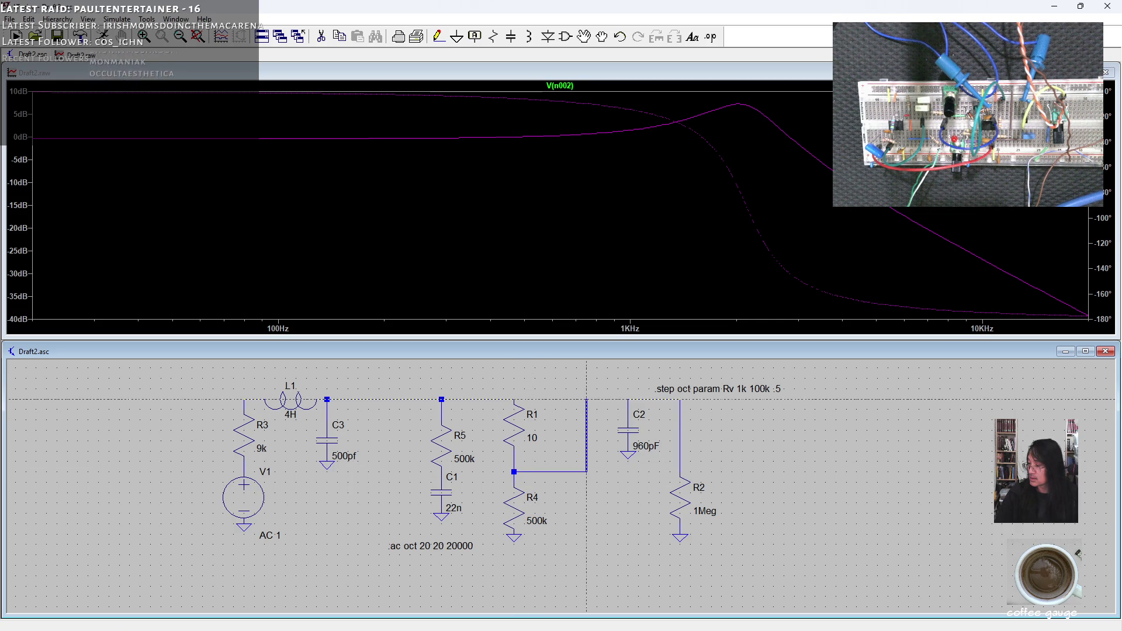
pyautogui.click(627, 400)
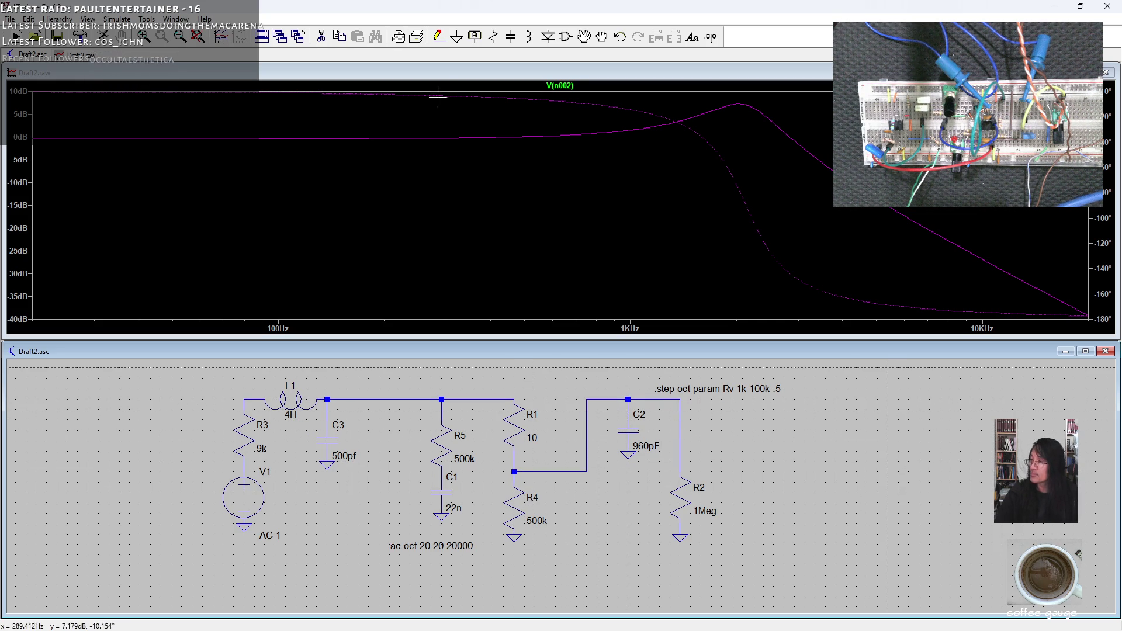
pyautogui.click(102, 36)
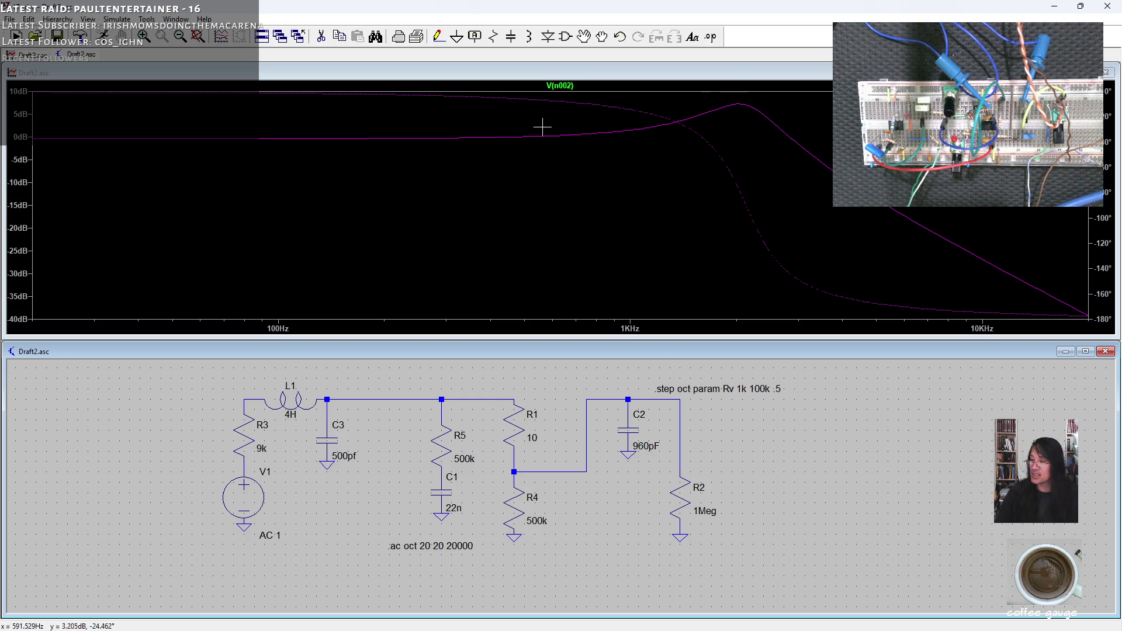
# Step: Attach Cursor 1 to V(n002), slide it to about 285 Hz, and reposition its readout
pyautogui.click(561, 86)
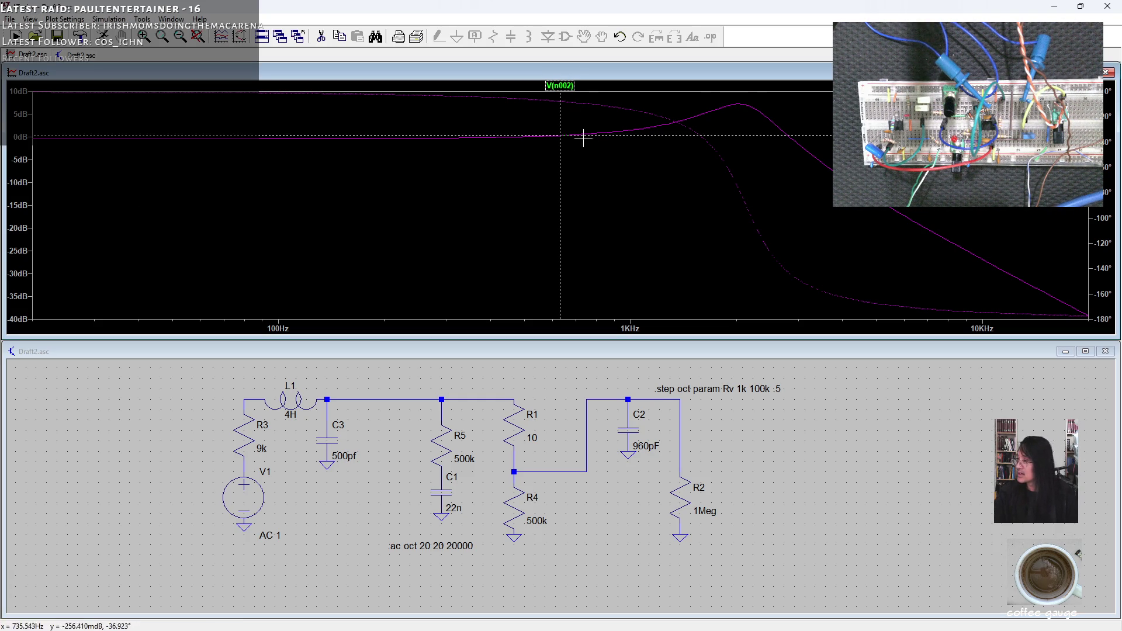
pyautogui.moveTo(560, 136); pyautogui.dragTo(439, 138)
pyautogui.moveTo(233, 386); pyautogui.dragTo(660, 277)
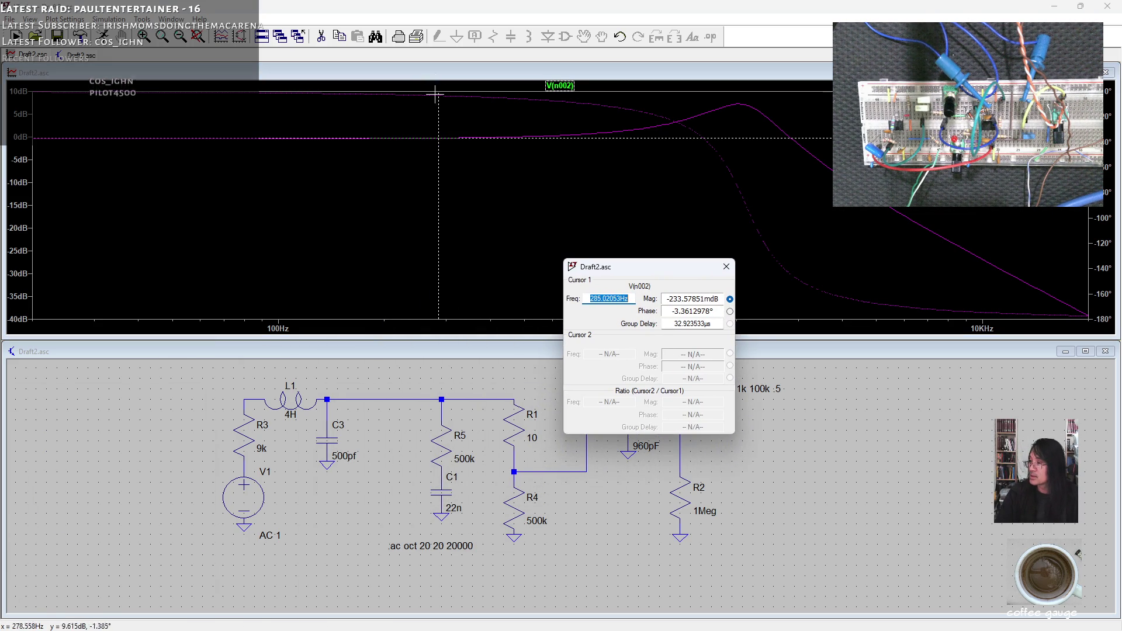
# Step: Move the cursor to the ~2.05 kHz, 7.2 dB peak, then remove the cursor and readout
pyautogui.moveTo(439, 95)
pyautogui.mouseDown()
pyautogui.moveTo(440, 133)
pyautogui.moveTo(624, 131)
pyautogui.moveTo(740, 104)
pyautogui.mouseUp()
pyautogui.moveTo(669, 271); pyautogui.dragTo(496, 211)
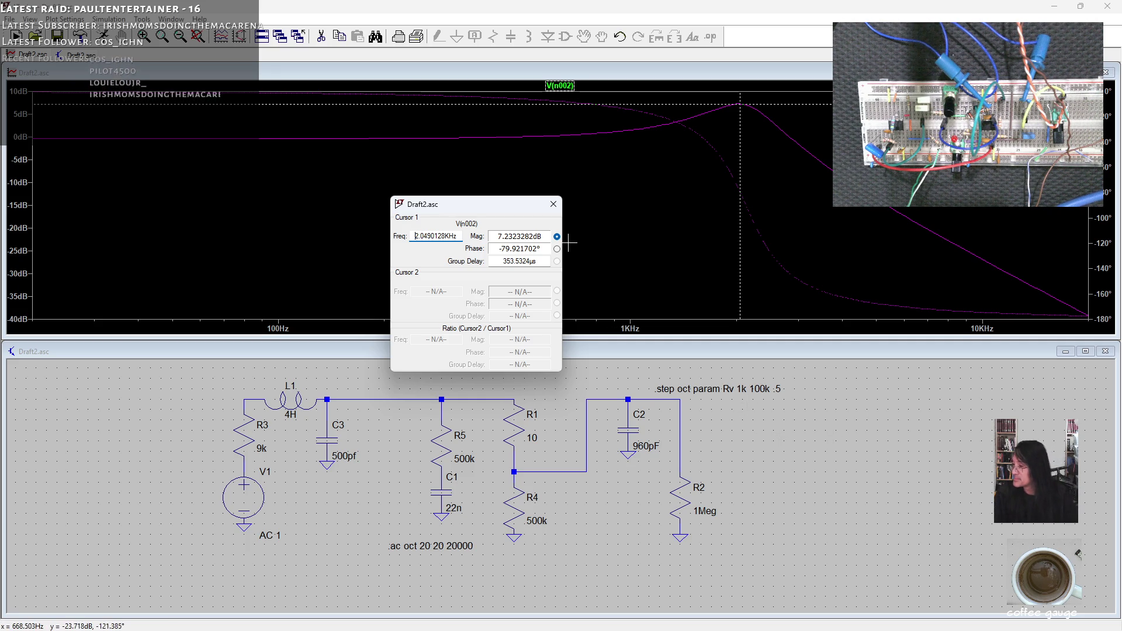
pyautogui.click(553, 205)
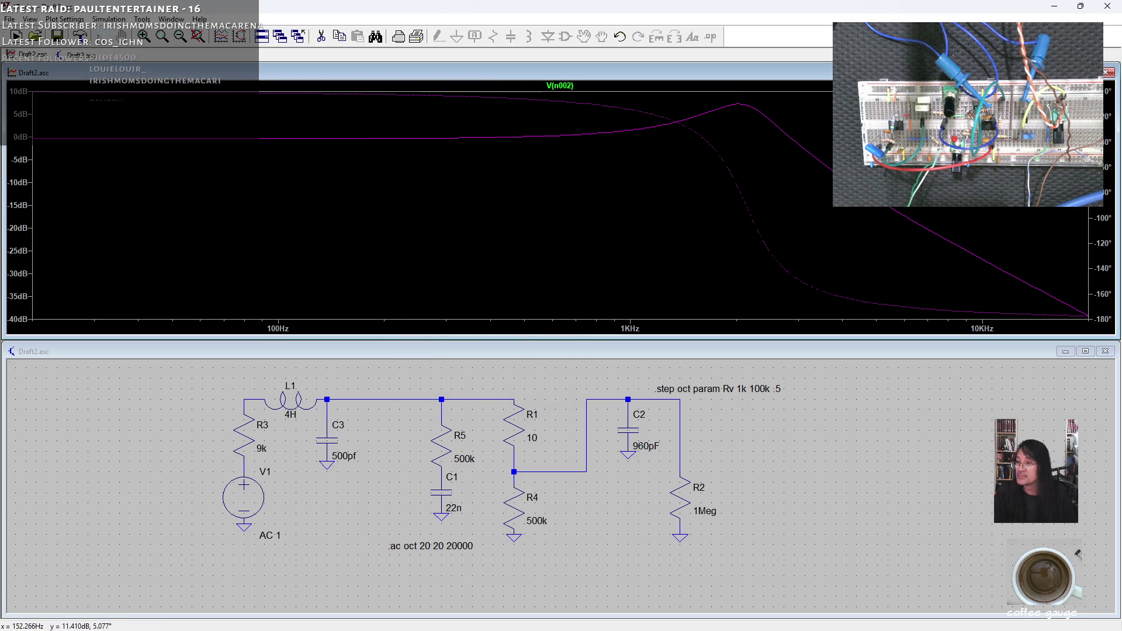
# Step: Browse the File and Plot Settings menus, then return to the schematic
pyautogui.click(9, 19)
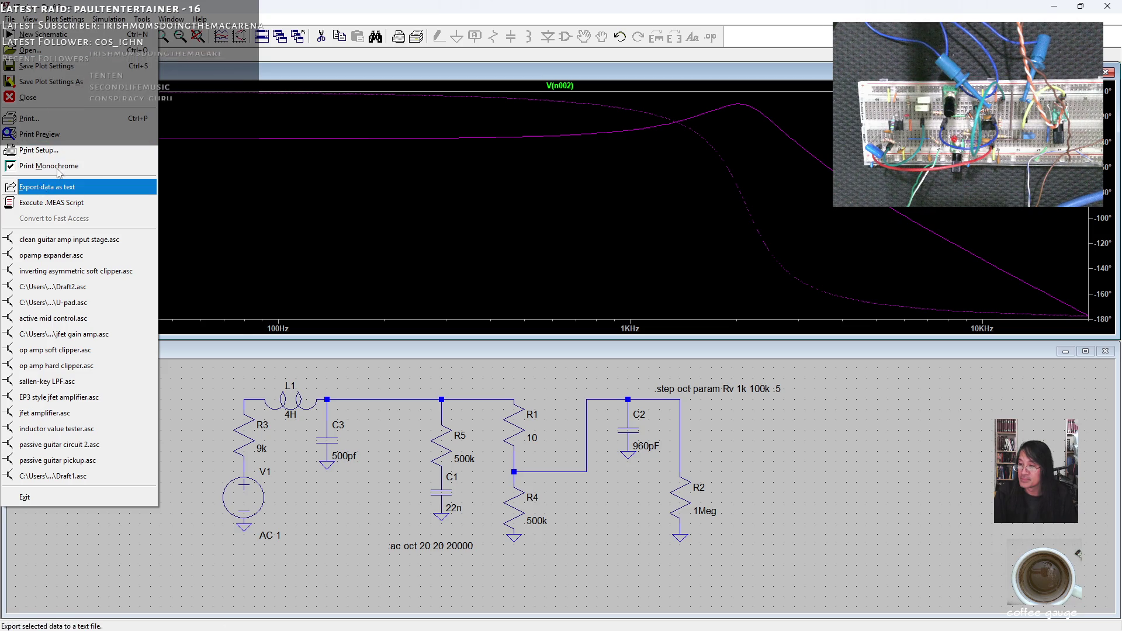
pyautogui.click(64, 19)
pyautogui.moveTo(29, 19)
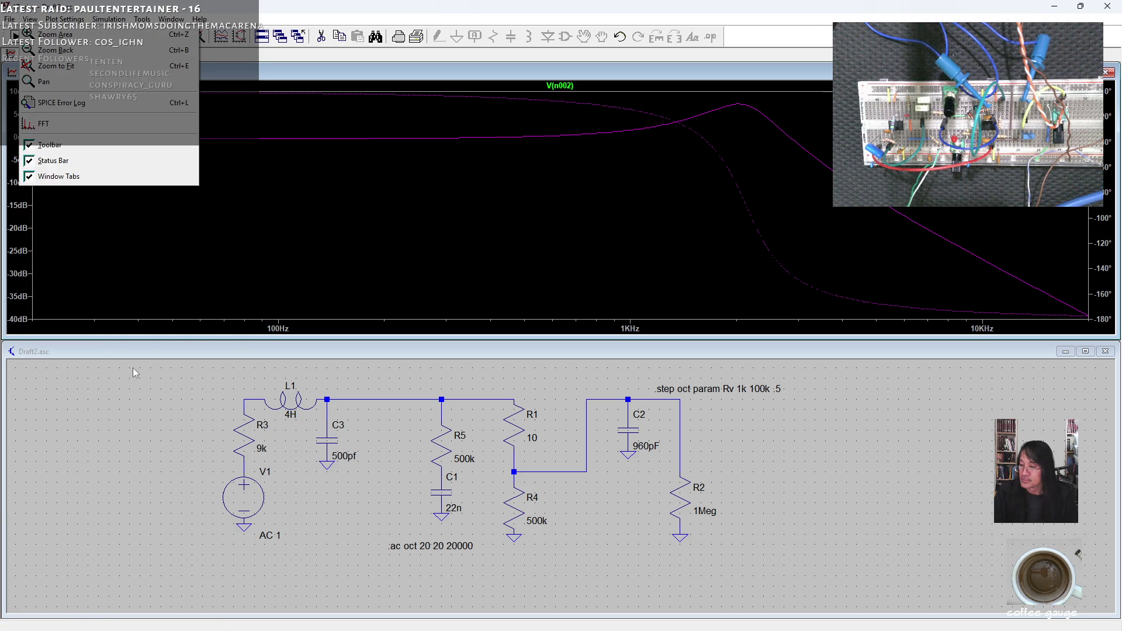
pyautogui.click(138, 361)
# Step: Begin a SPICE directive '.step param Ccable' and bring up the Canare cable specifications
pyautogui.click(28, 18)
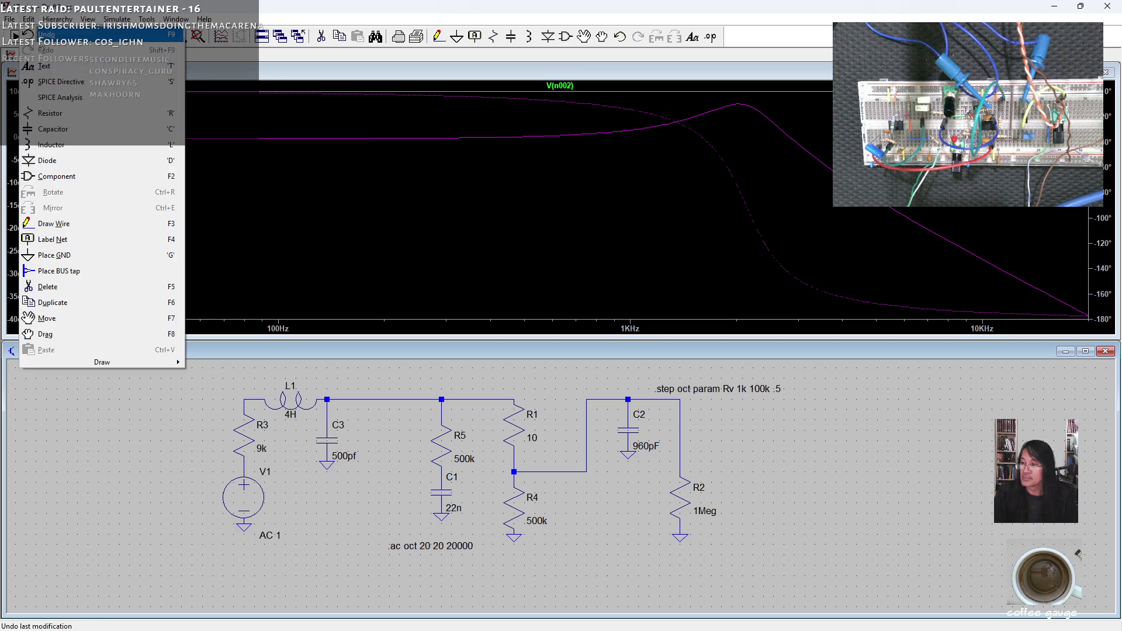
pyautogui.click(47, 81)
pyautogui.write('.s')
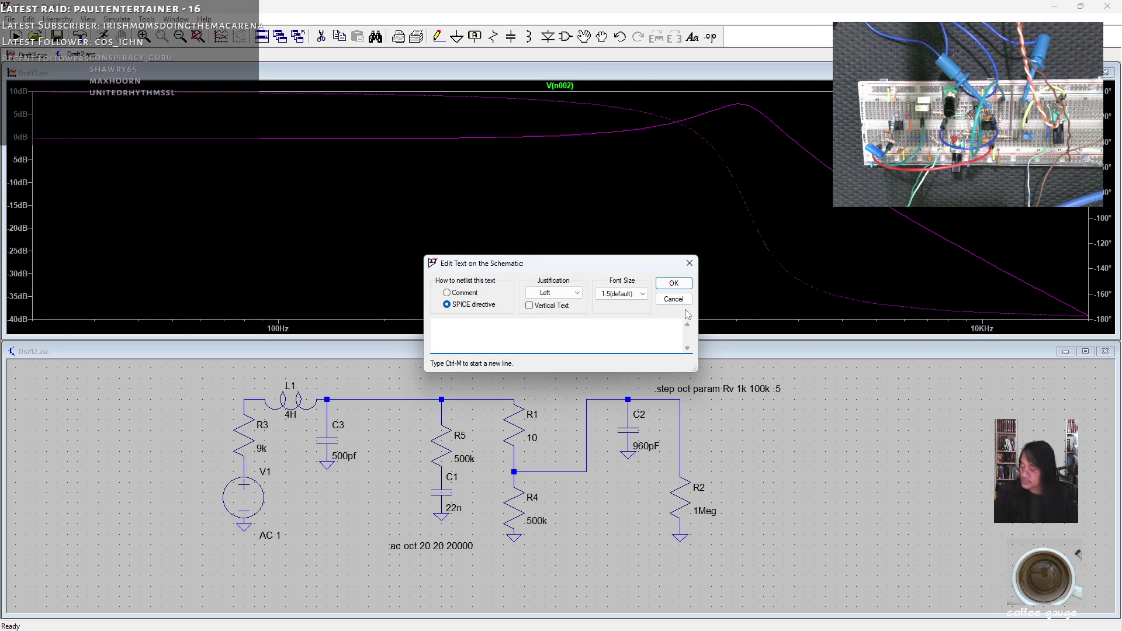
pyautogui.write('te')
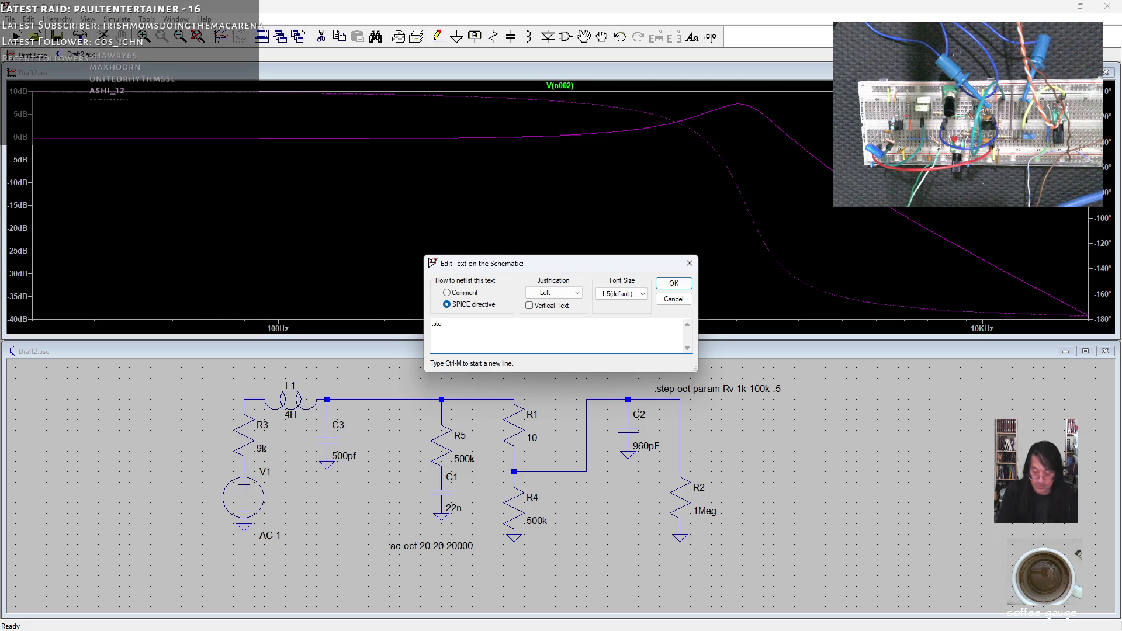
pyautogui.write('p param')
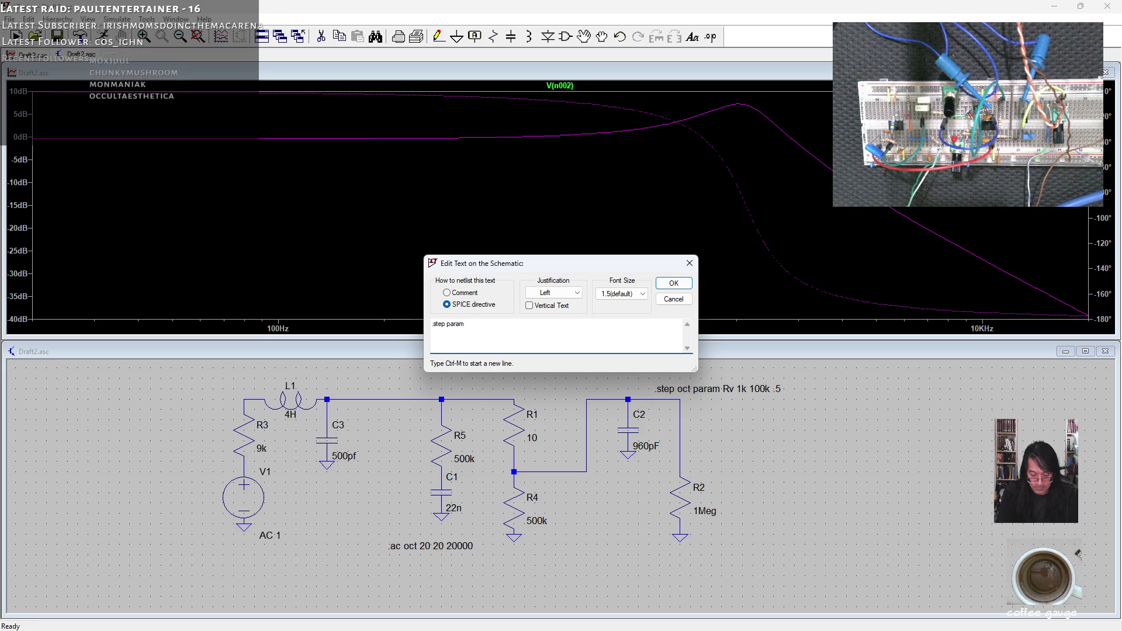
pyautogui.press('BackSpace')
pyautogui.press('BackSpace')
pyautogui.press('BackSpace')
pyautogui.write('Ccable')
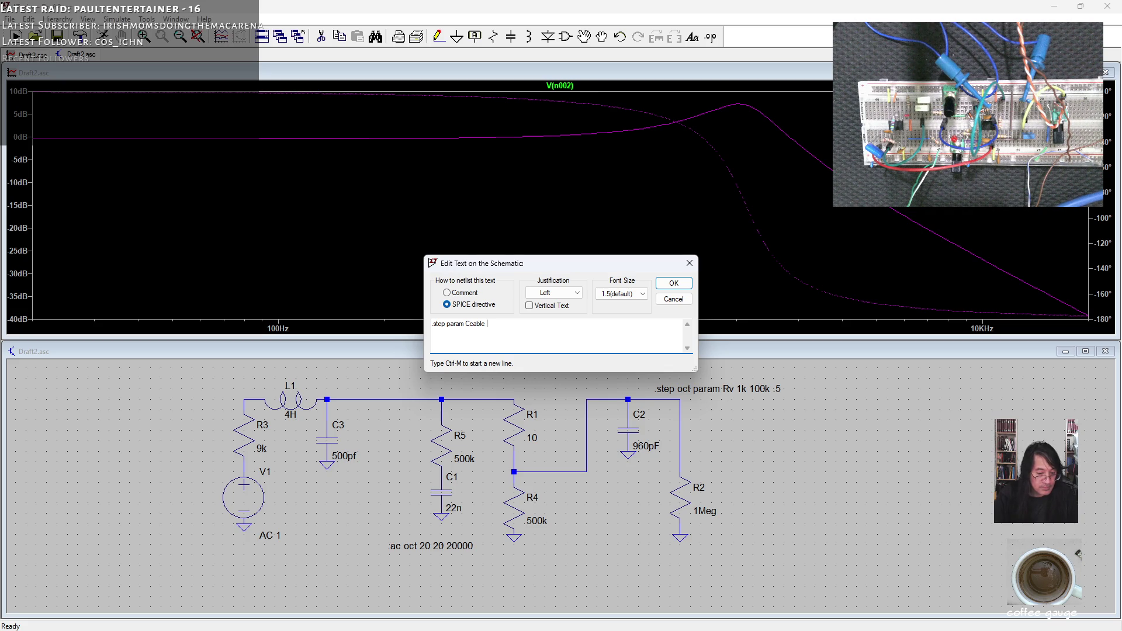
pyautogui.hotkey('alt', 'Tab')
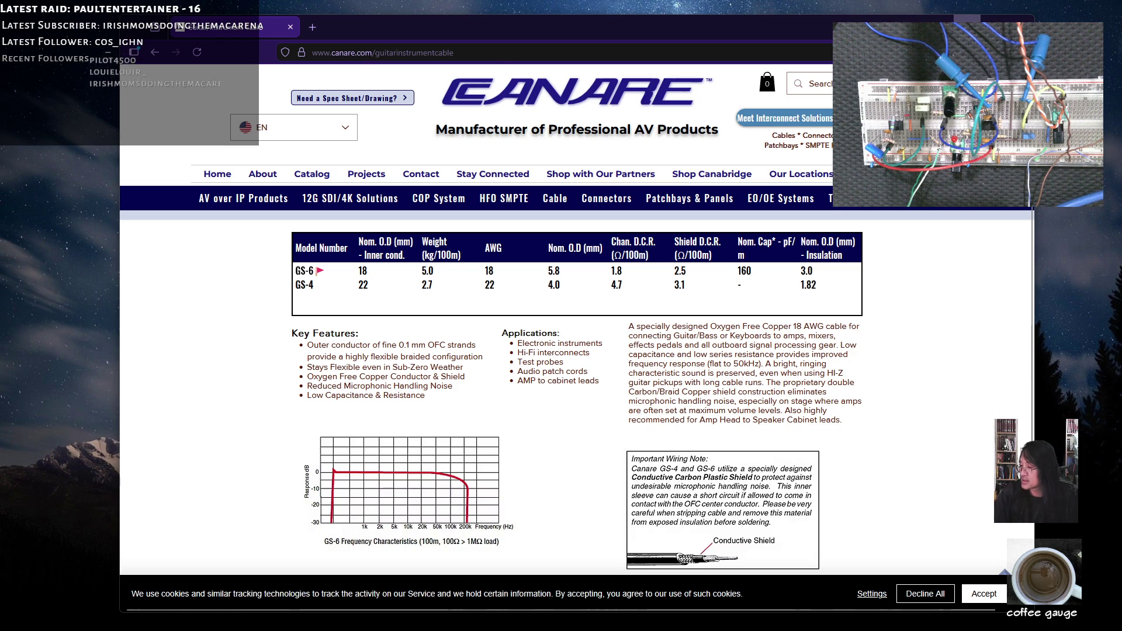
# Step: Add 1600pF and 960pF as the first Ccable values in the directive
pyautogui.hotkey('alt', 'Tab')
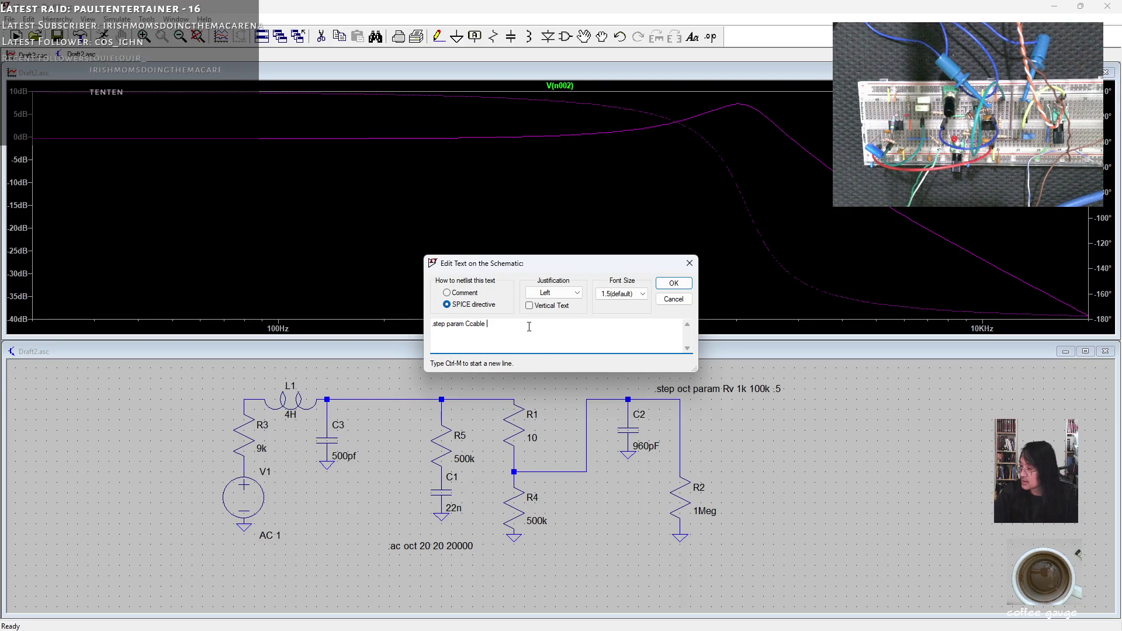
pyautogui.write('1600pF')
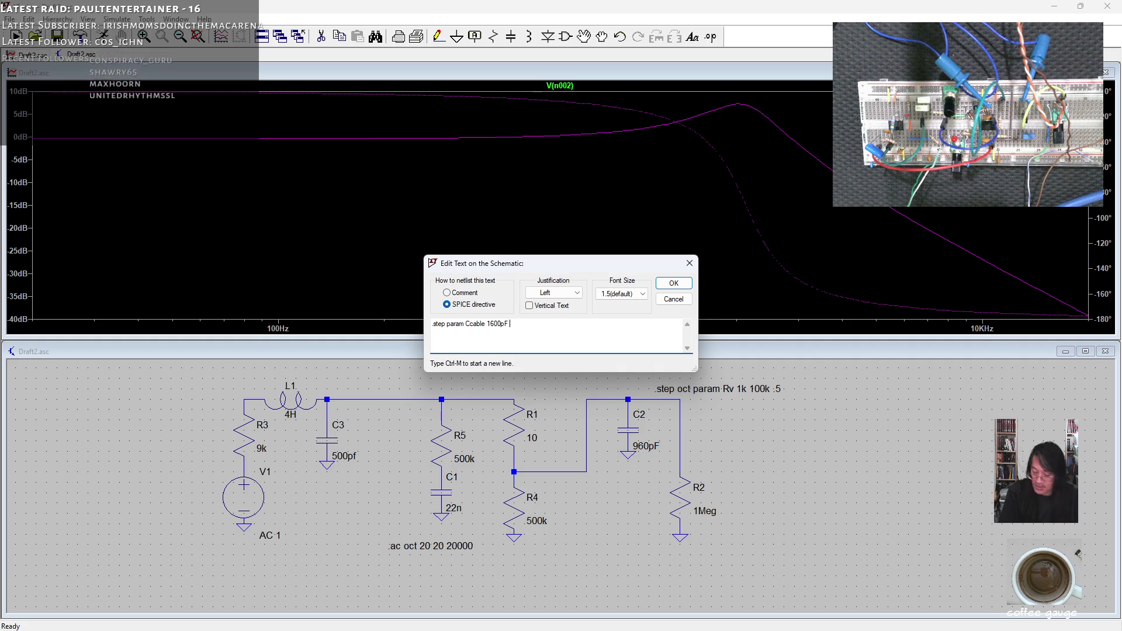
pyautogui.write('960pF')
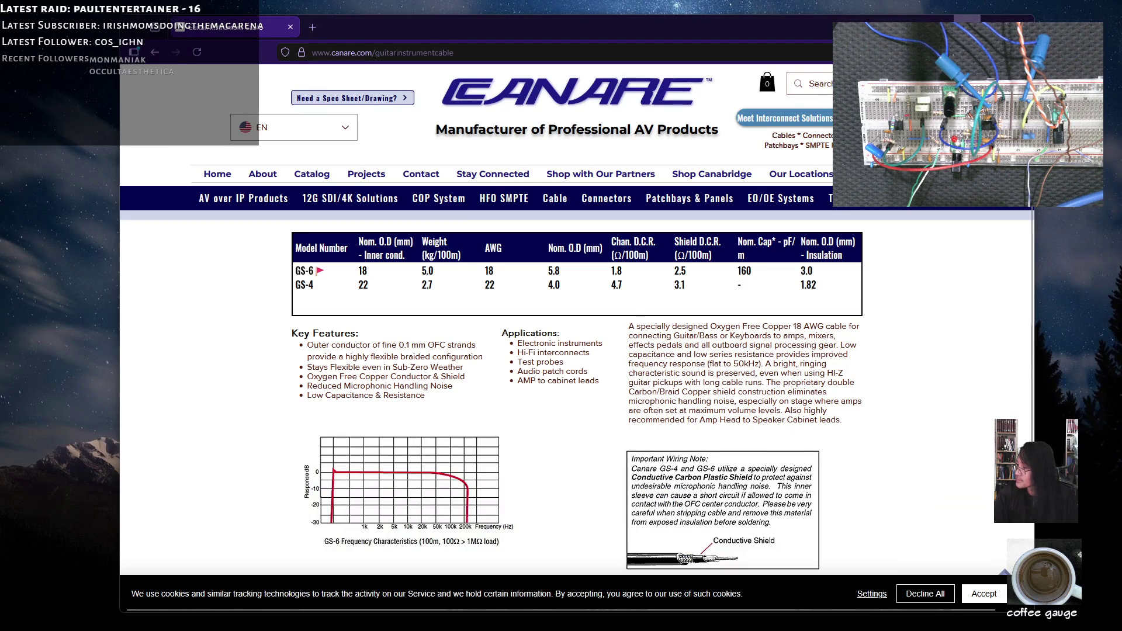
pyautogui.hotkey('alt', 'Tab')
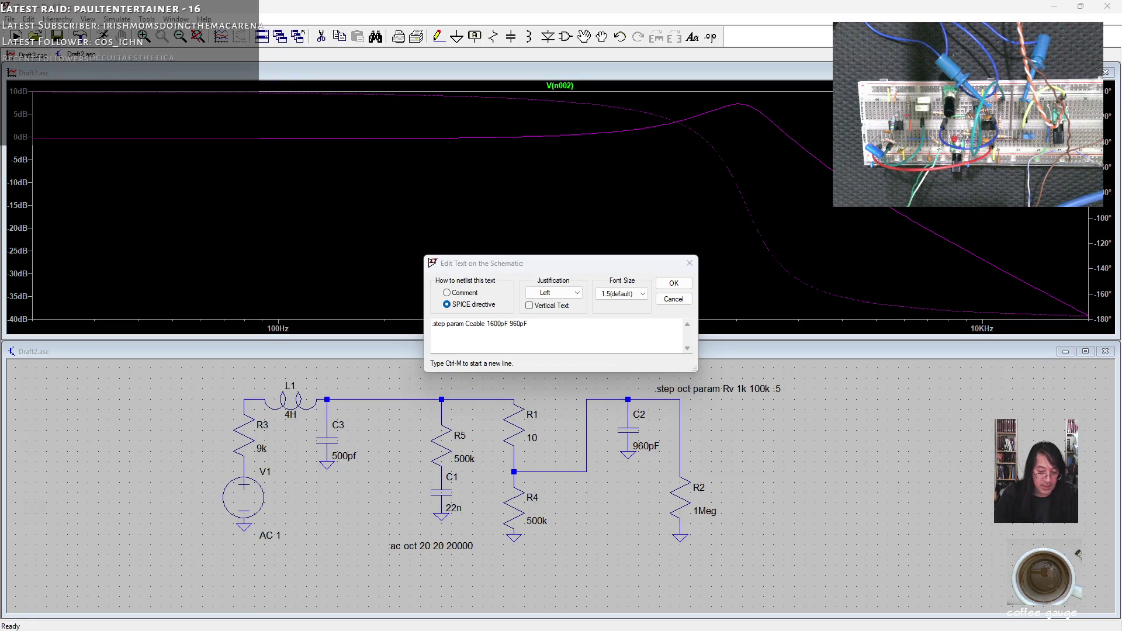
# Step: Compute 160*3 = 480 in Calculator and append 480pF to the directive
pyautogui.write('160*3')
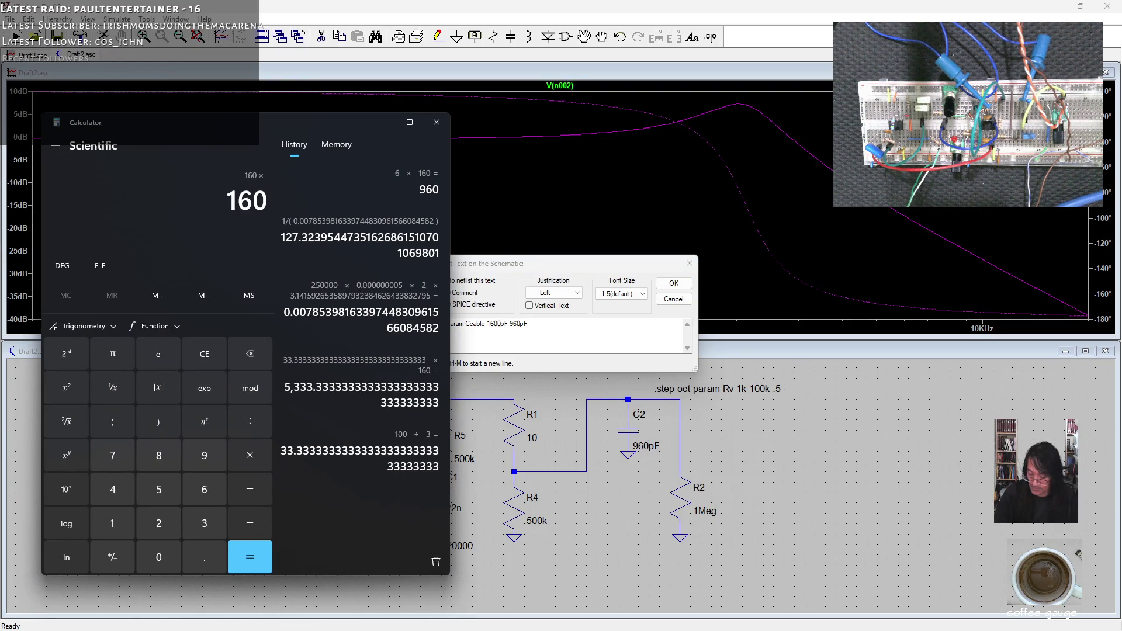
pyautogui.press('Return')
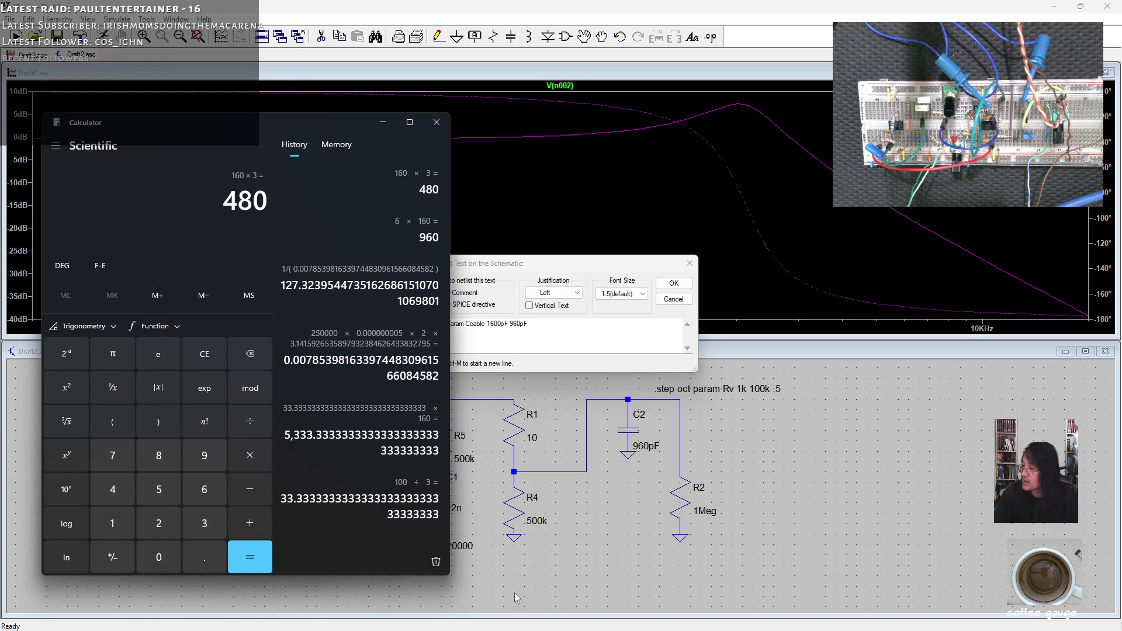
pyautogui.click(565, 326)
pyautogui.write('480pF')
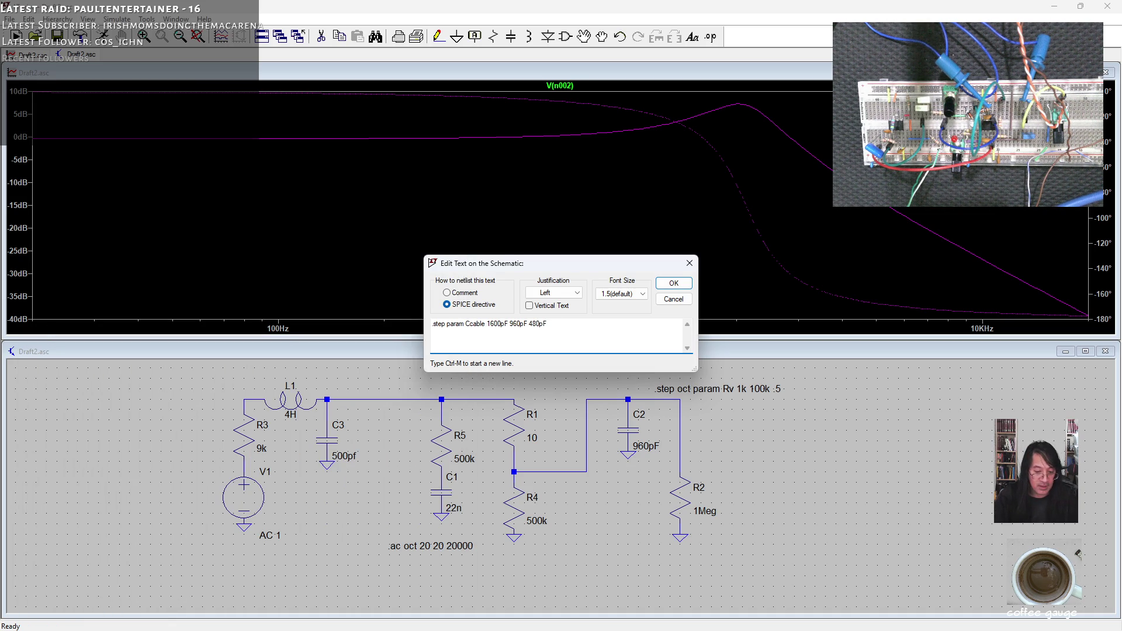
# Step: Compute 160*2 = 320, then confirm the Ccable step directive and place it beside C2
pyautogui.hotkey('alt', 'Tab')
pyautogui.write('160*2')
pyautogui.press('Return')
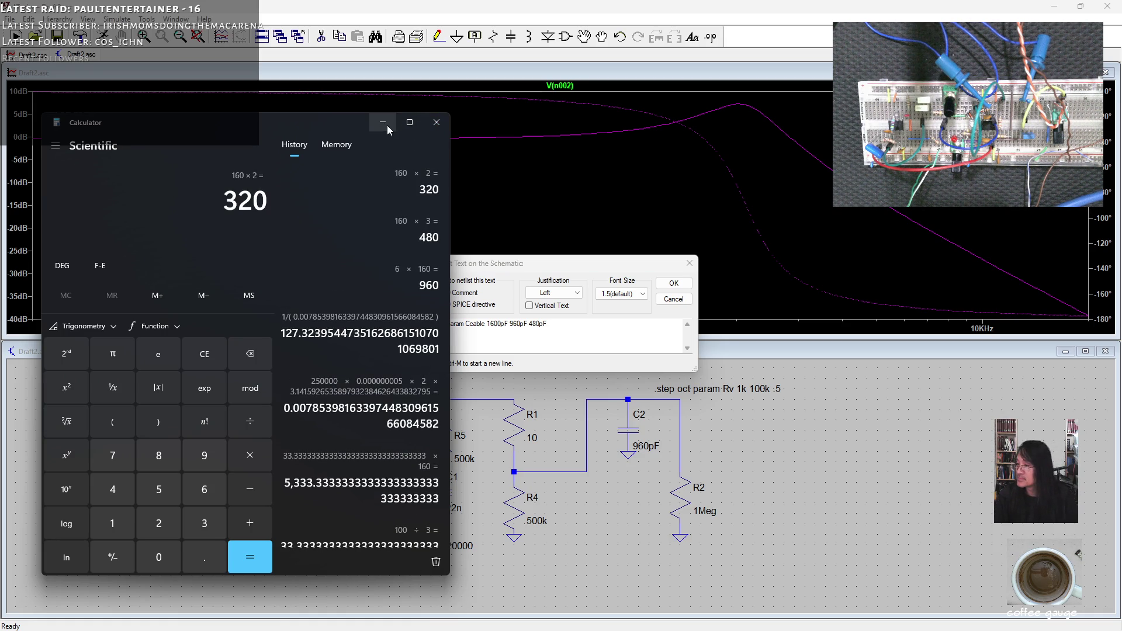
pyautogui.click(436, 123)
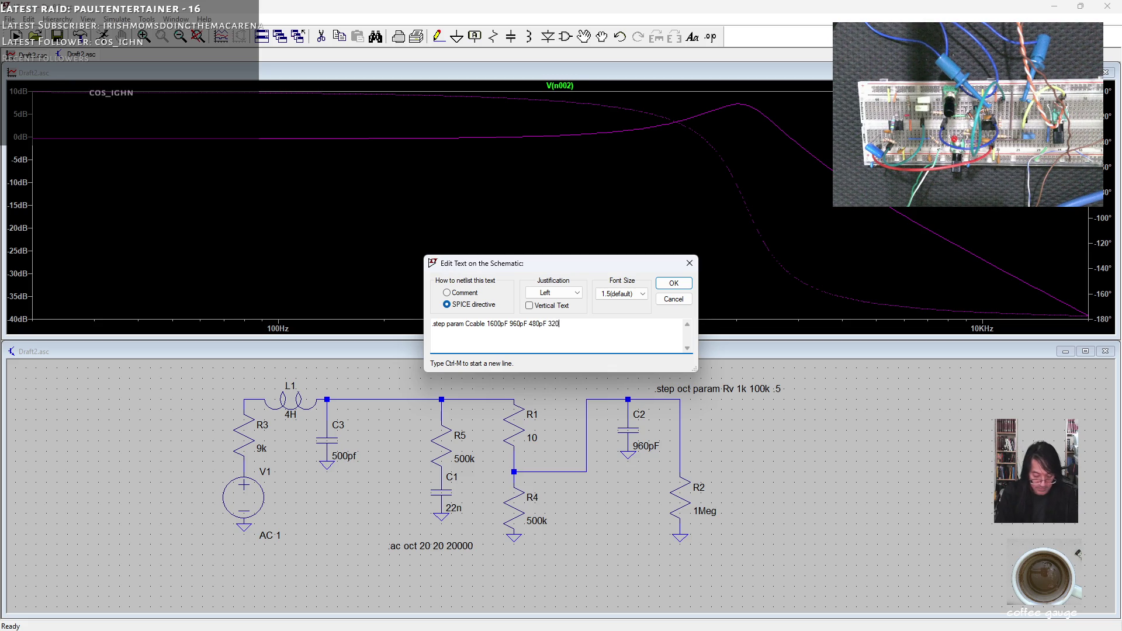
pyautogui.write('320pF')
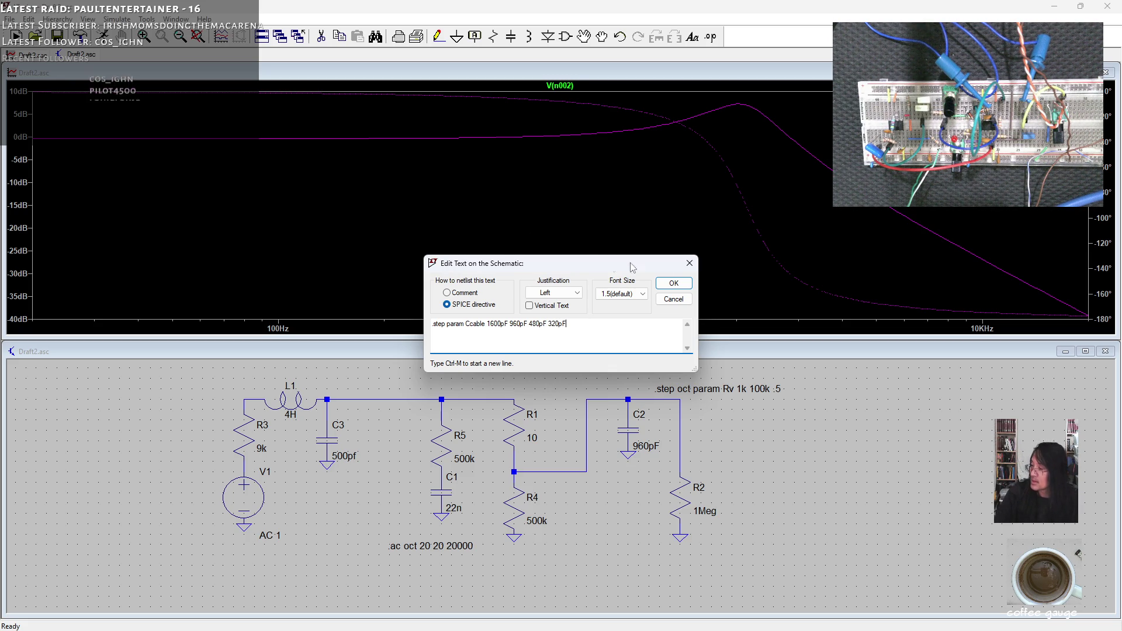
pyautogui.click(674, 283)
pyautogui.click(707, 417)
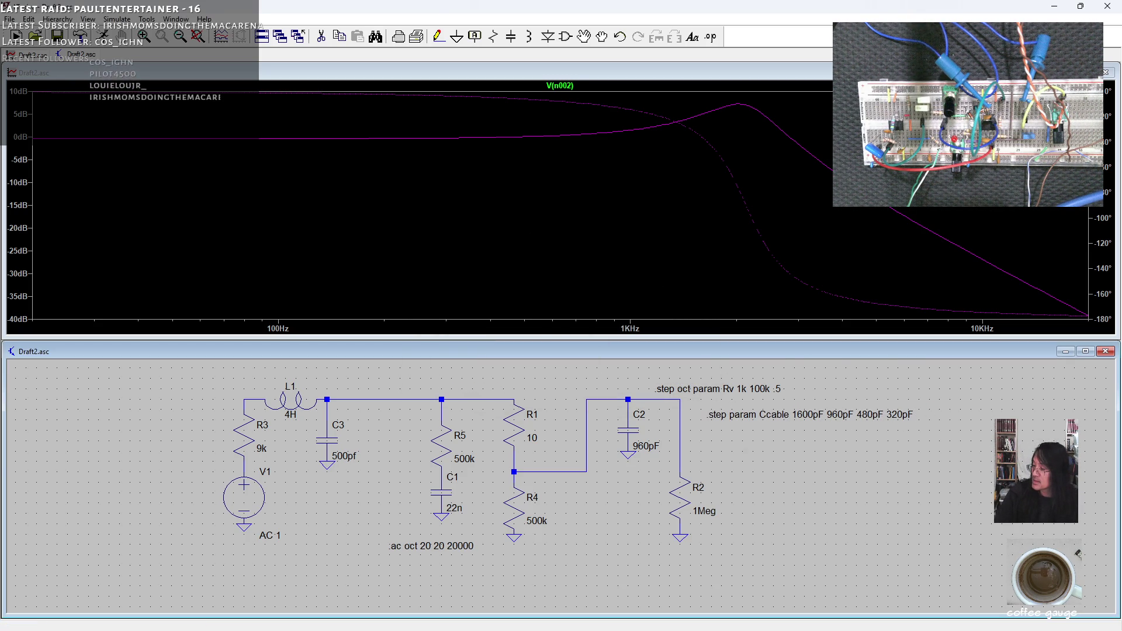
# Step: Make the directive a list sweep: .step param Ccable list 1600pF 960pF 480pF 320pF
pyautogui.rightClick(775, 415)
pyautogui.click(603, 292)
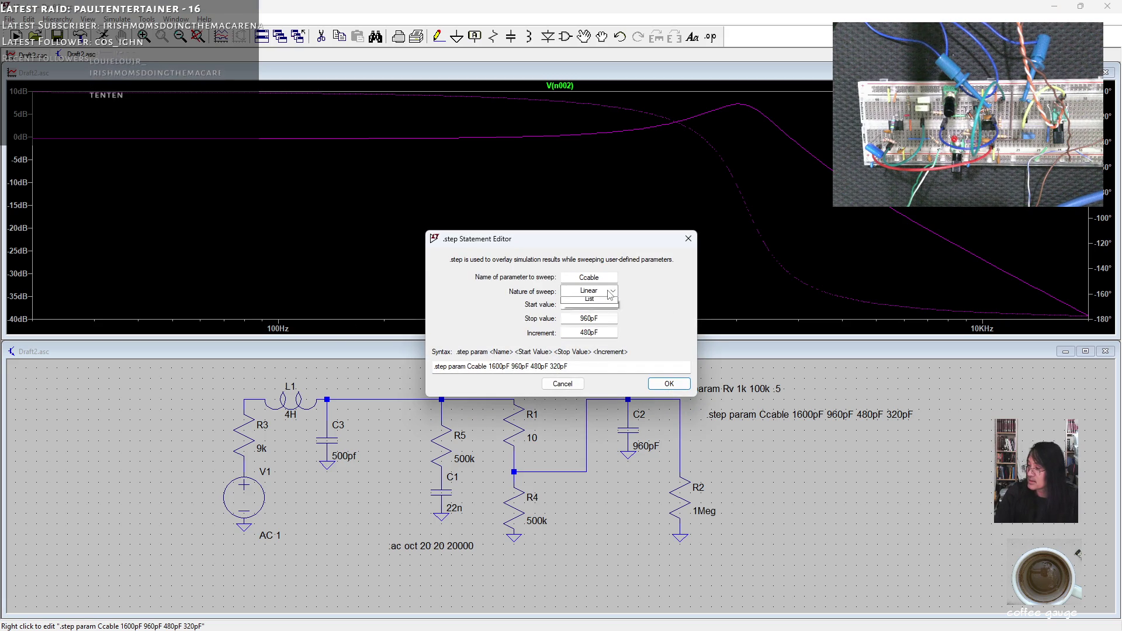
pyautogui.click(602, 331)
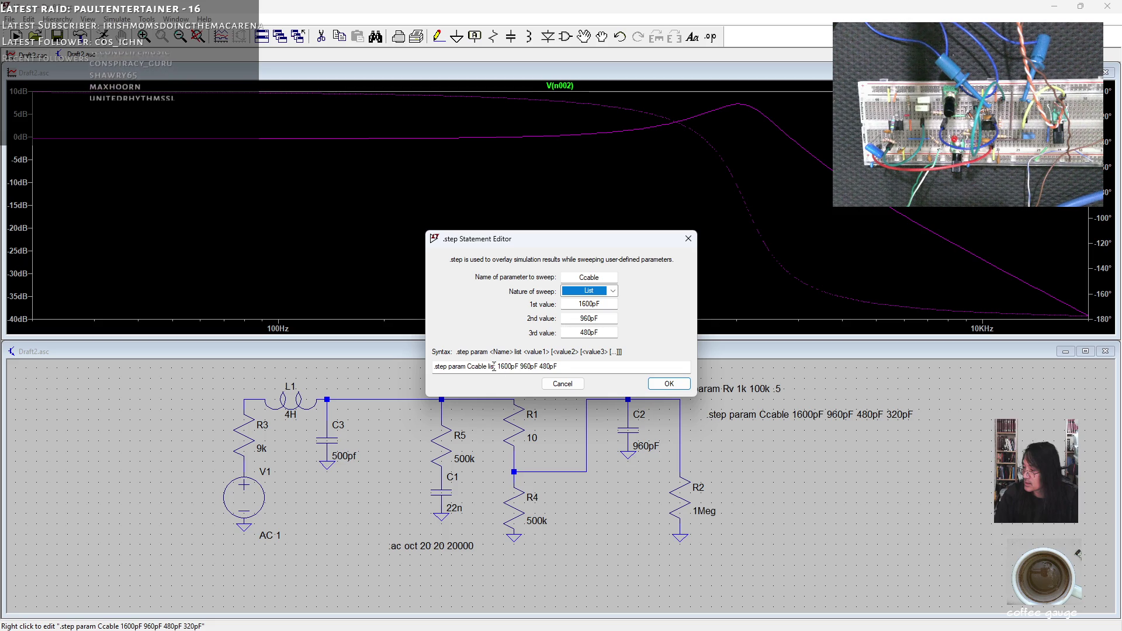
pyautogui.click(497, 366)
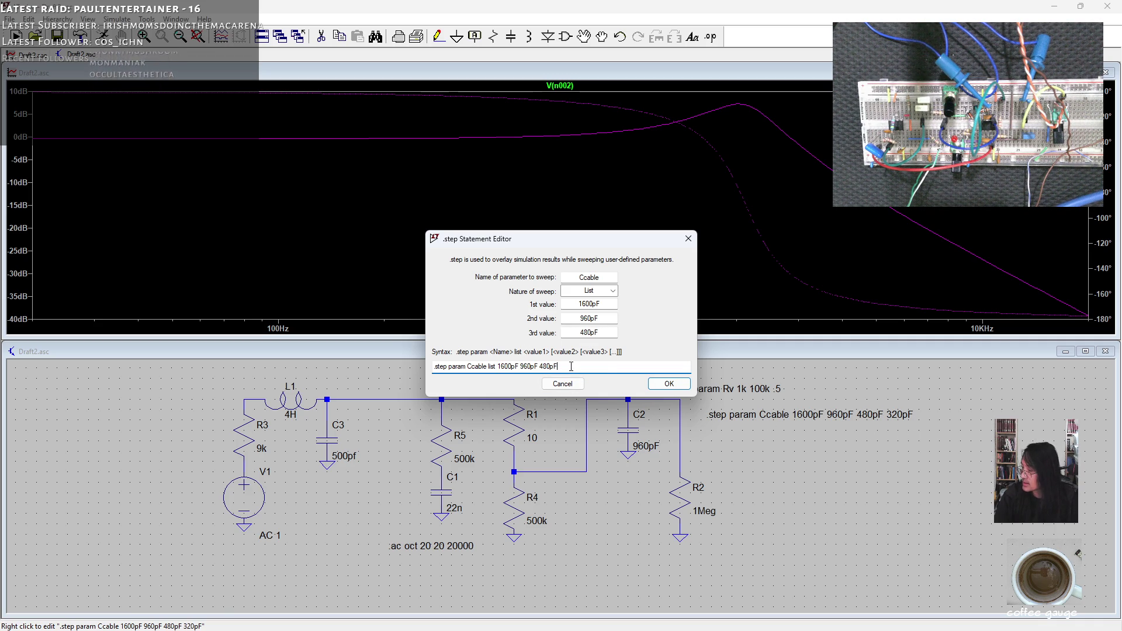
pyautogui.write('960pF')
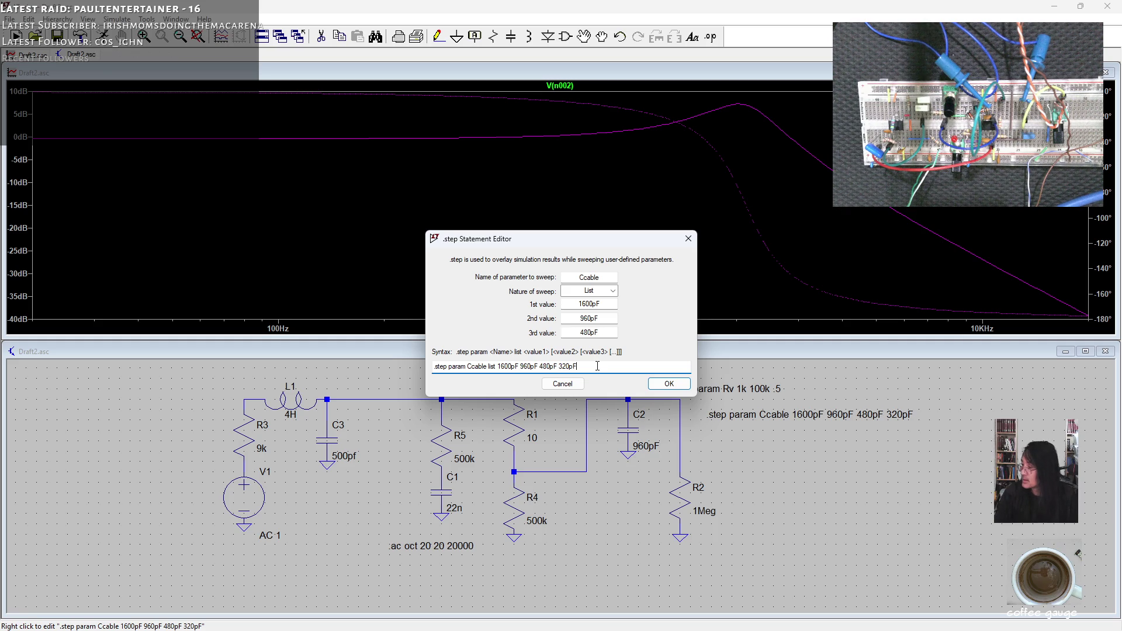
pyautogui.click(668, 383)
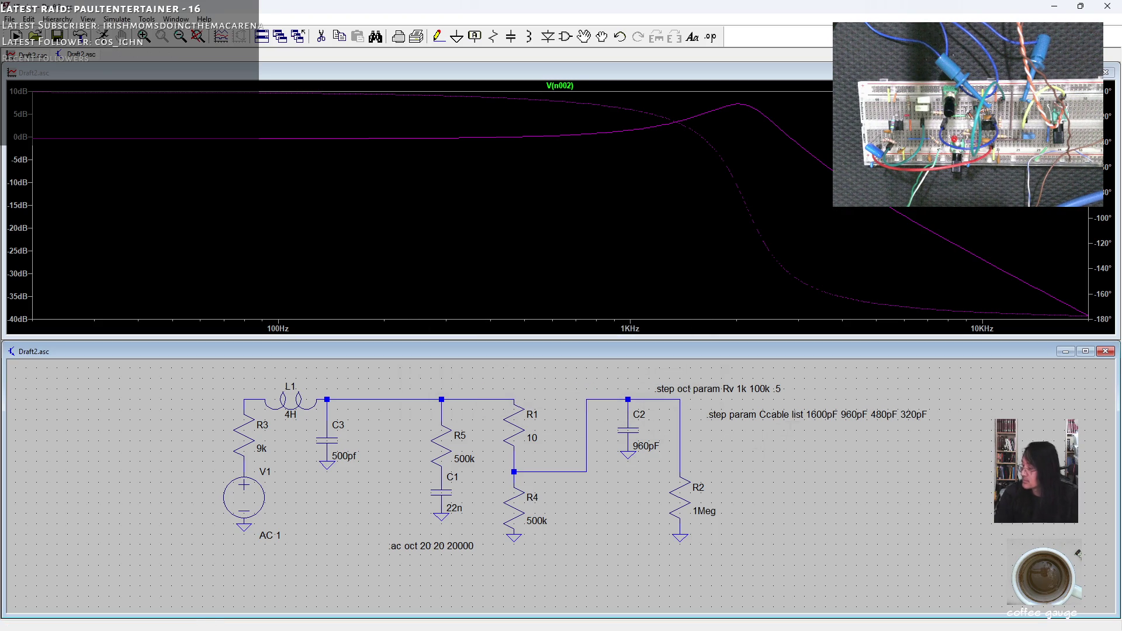
# Step: Change capacitor C2's value from 960pF to {Ccable}
pyautogui.rightClick(636, 434)
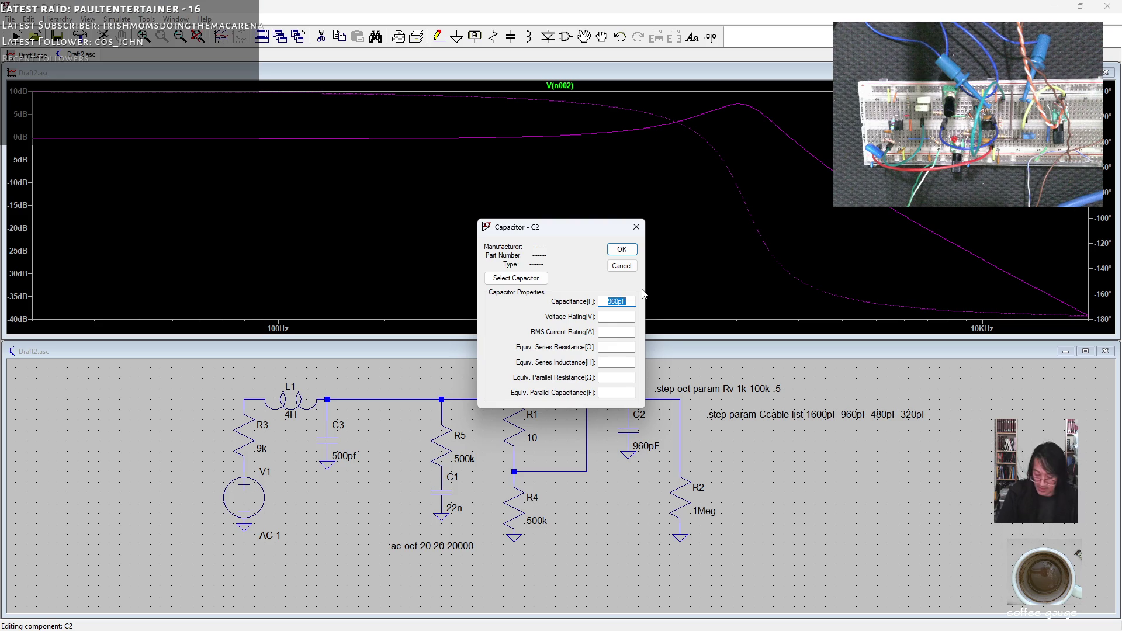
pyautogui.press('BackSpace')
pyautogui.write('{Ccable')
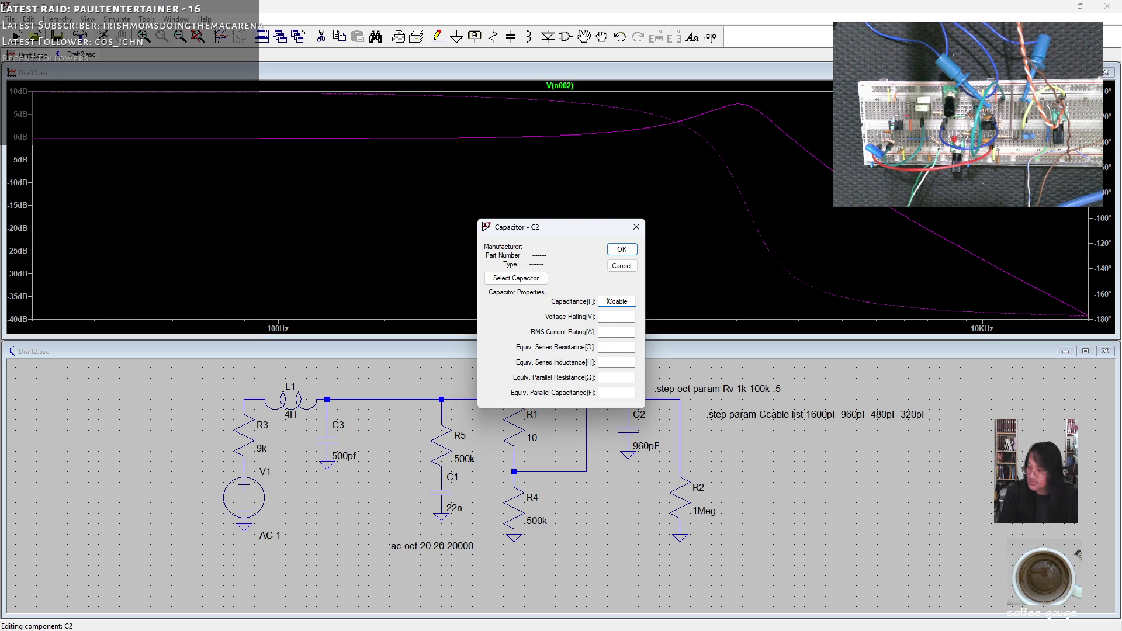
pyautogui.write('}')
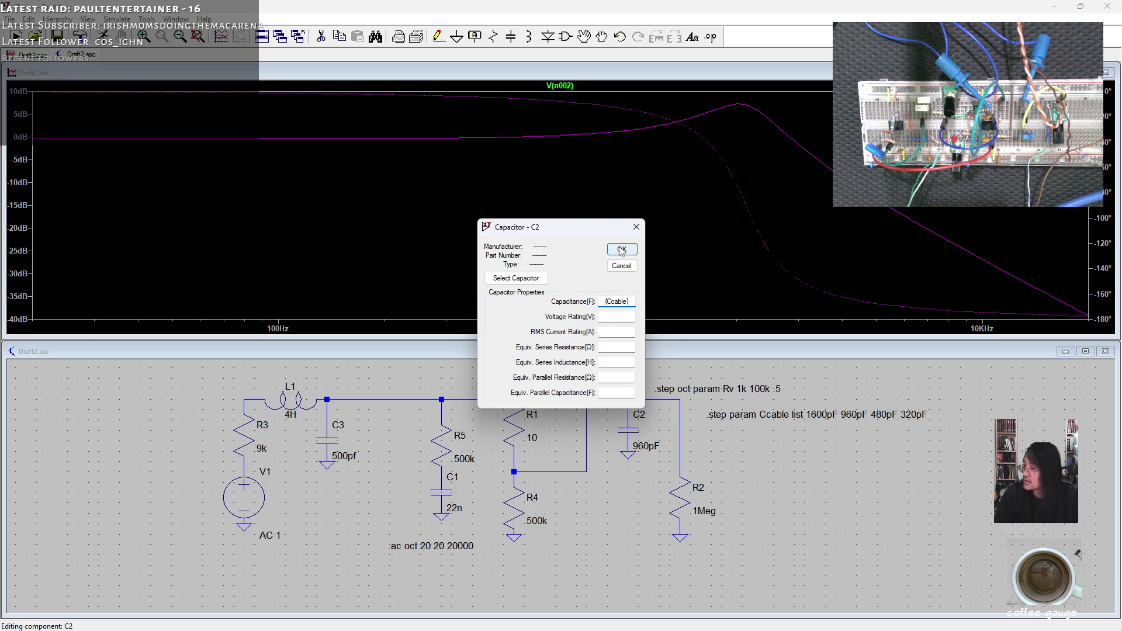
pyautogui.click(621, 250)
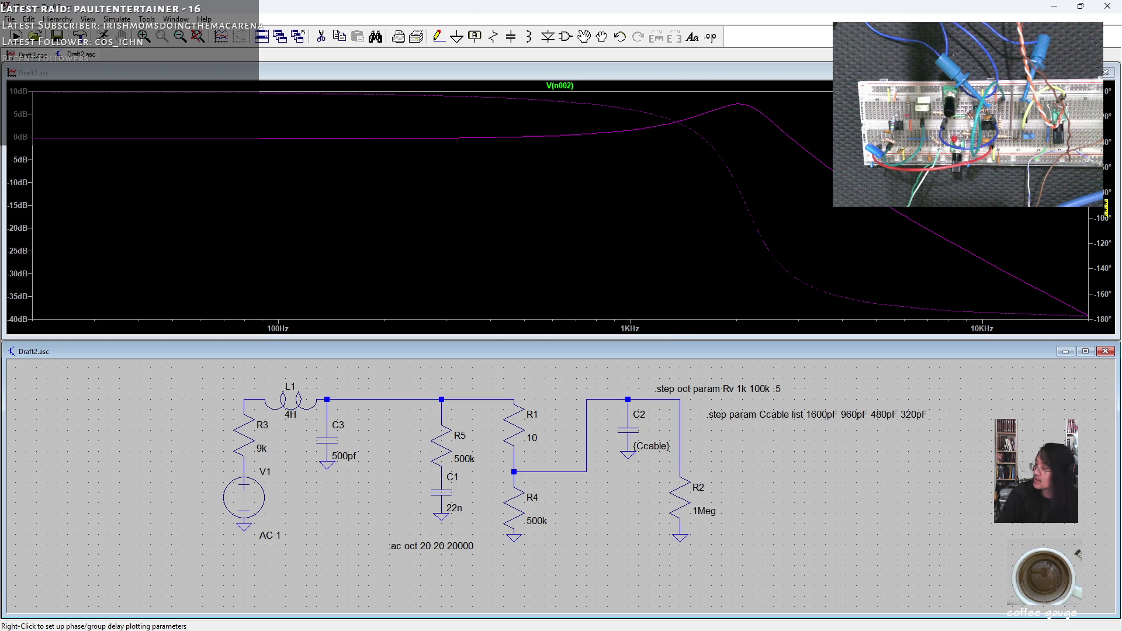
# Step: Turn off the phase curve and run the stepped-capacitance simulation
pyautogui.rightClick(1106, 208)
pyautogui.click(579, 354)
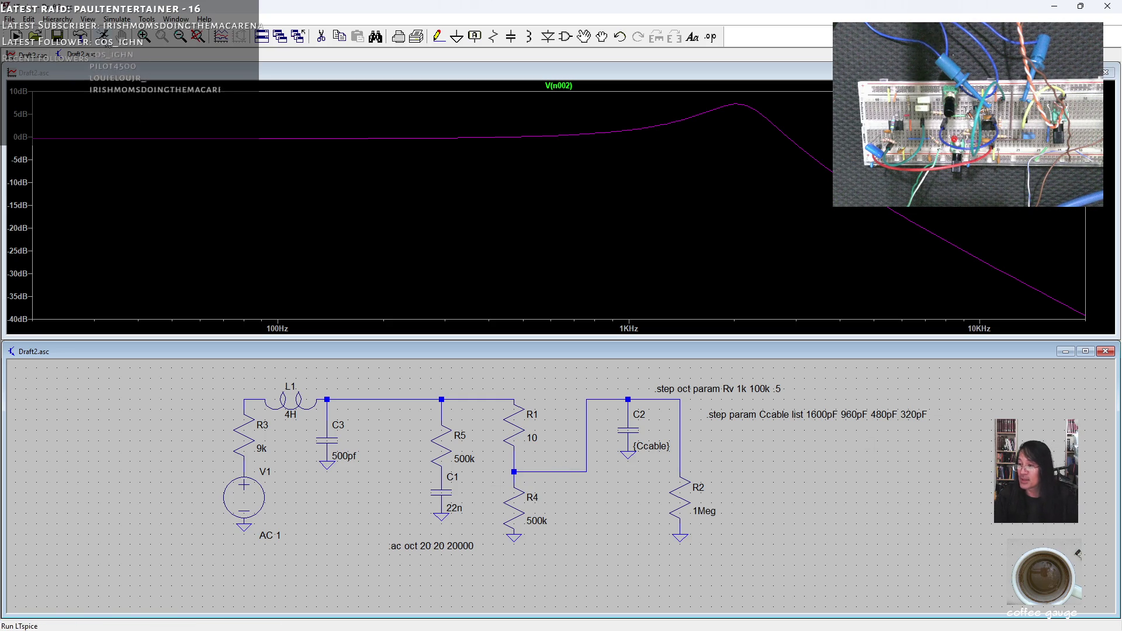
pyautogui.click(16, 37)
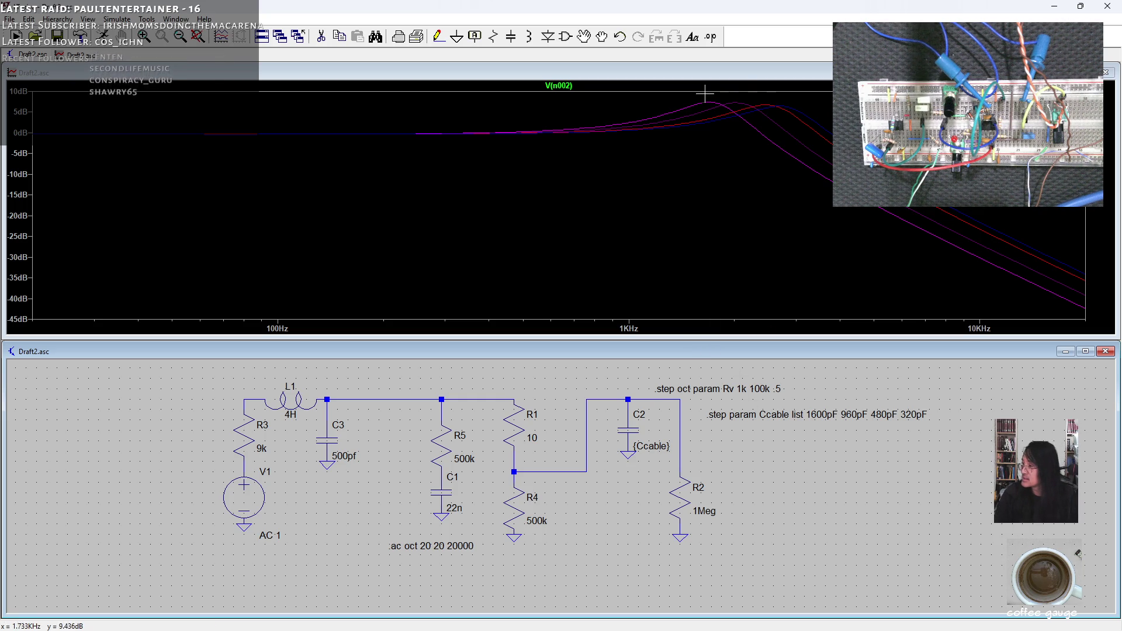
# Step: Place cursor 1 at the 1.70 kHz, 7.42 dB peak and cursor 2 at 1.325 kHz, 4.97 dB
pyautogui.click(562, 87)
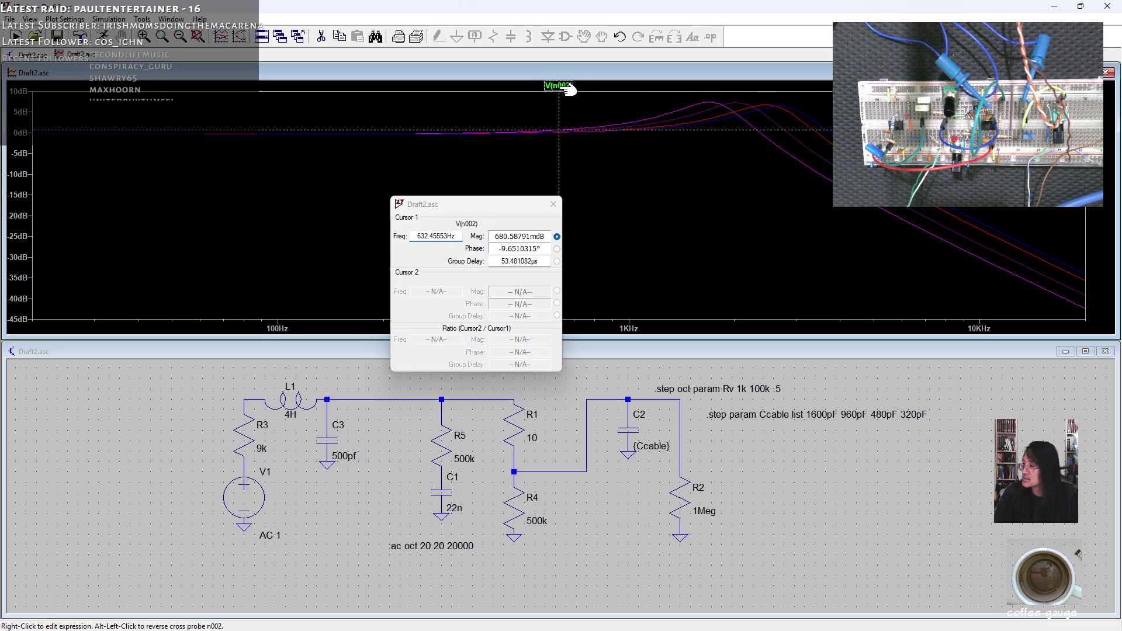
pyautogui.moveTo(581, 131)
pyautogui.mouseDown()
pyautogui.moveTo(691, 117)
pyautogui.moveTo(710, 102)
pyautogui.mouseUp()
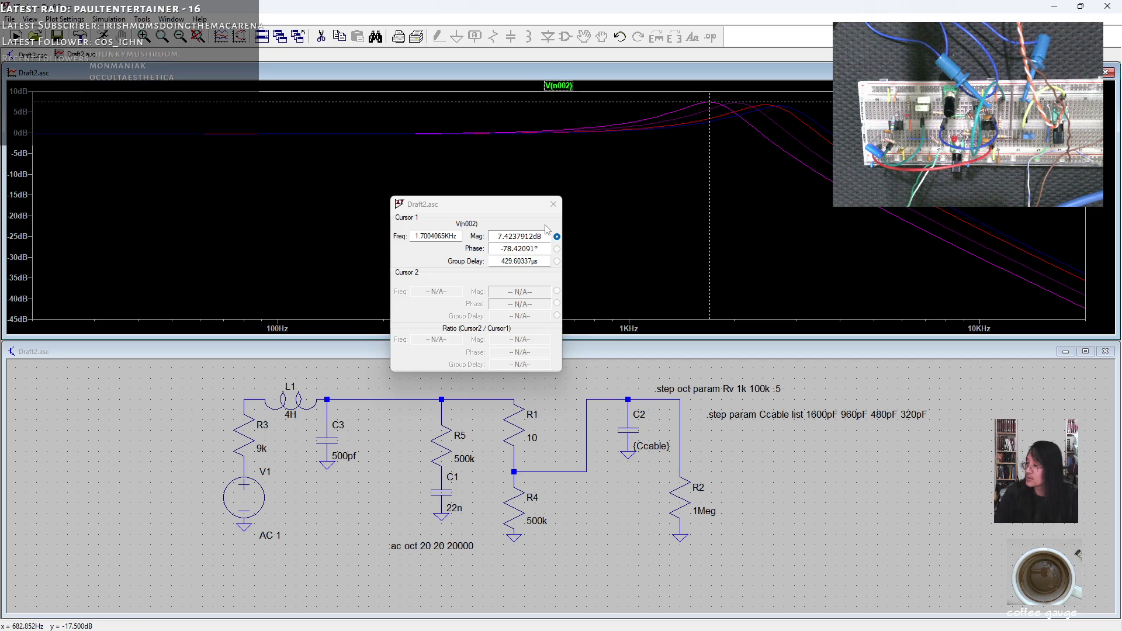
pyautogui.click(566, 88)
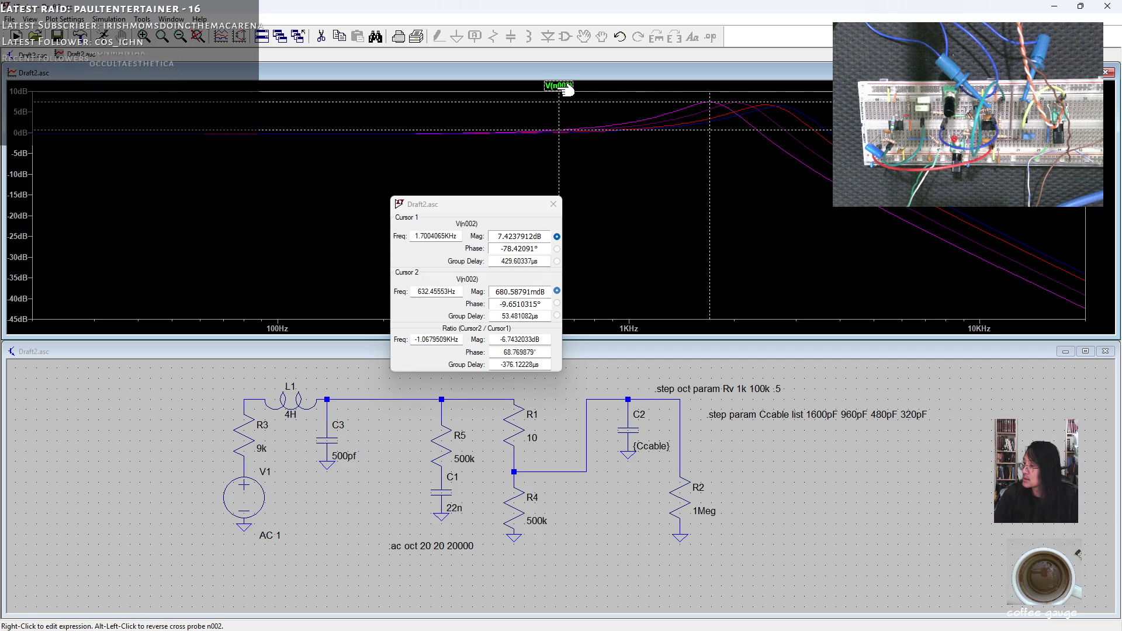
pyautogui.moveTo(558, 131); pyautogui.dragTo(680, 126)
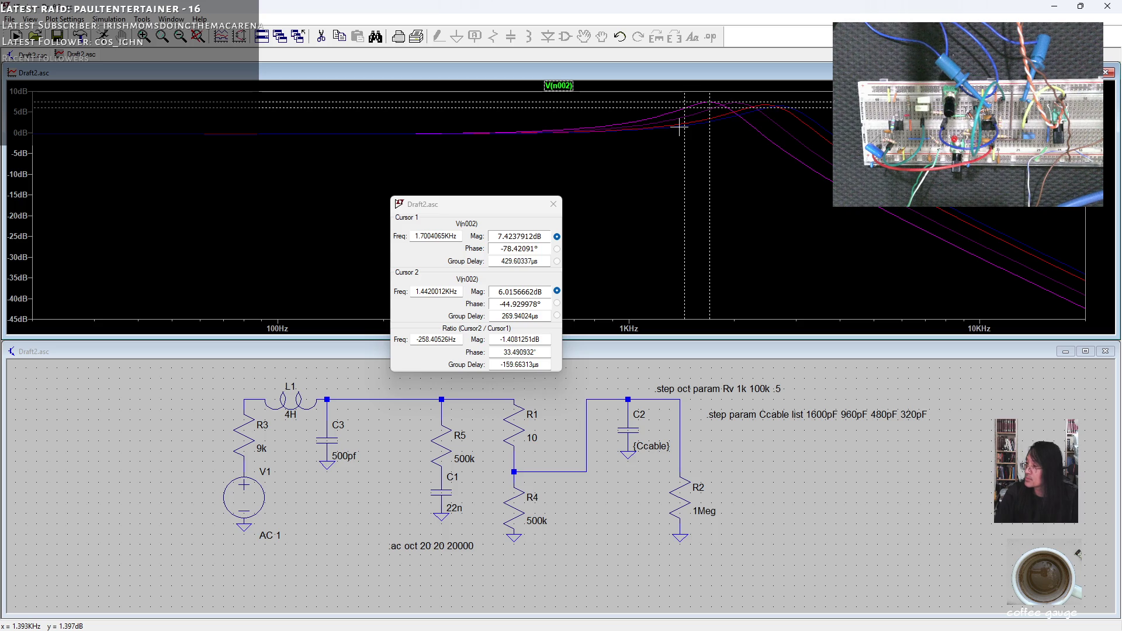
pyautogui.moveTo(680, 125); pyautogui.dragTo(679, 126)
pyautogui.press('Left')
pyautogui.press('Left')
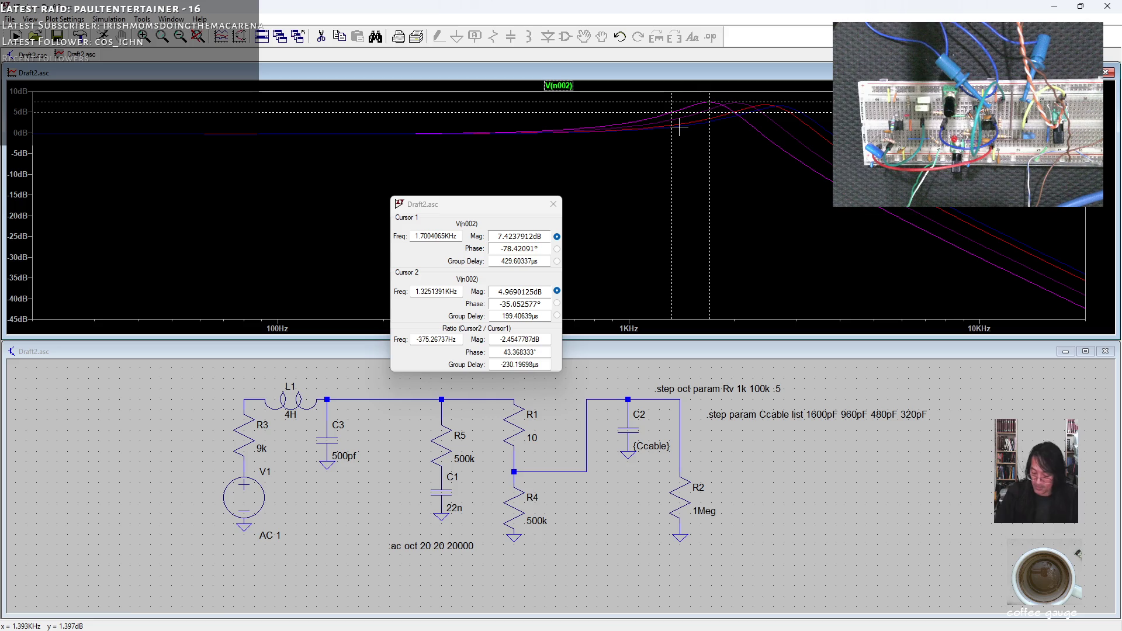
pyautogui.moveTo(495, 209); pyautogui.dragTo(407, 232)
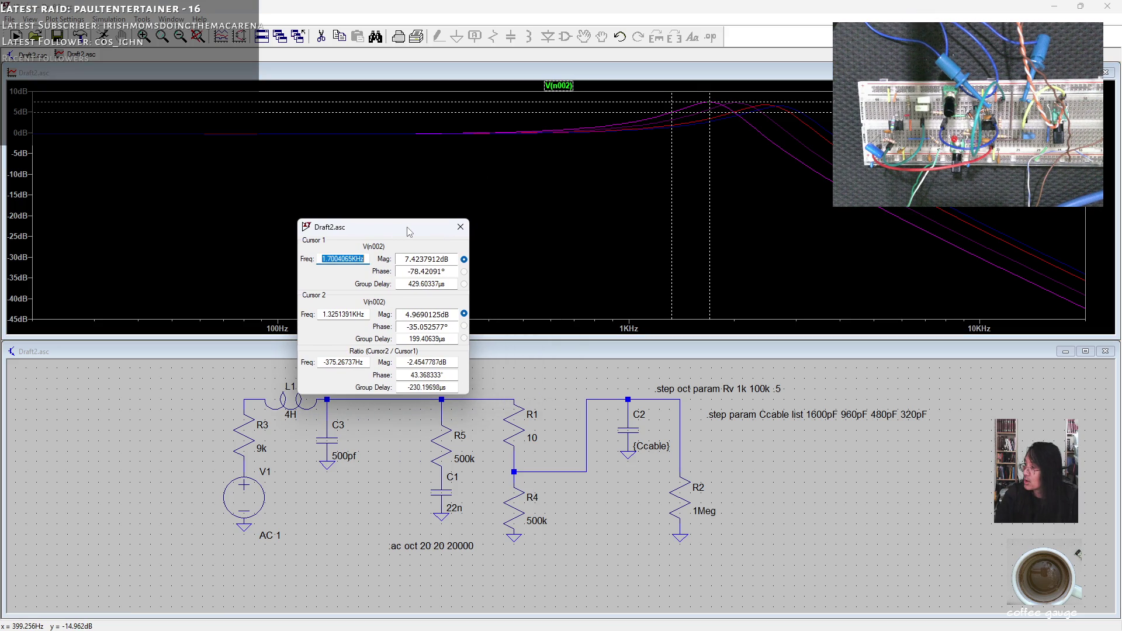
# Step: Shift cursor 2 onto the next stepped curve and slide it to that curve's peak
pyautogui.press('Home')
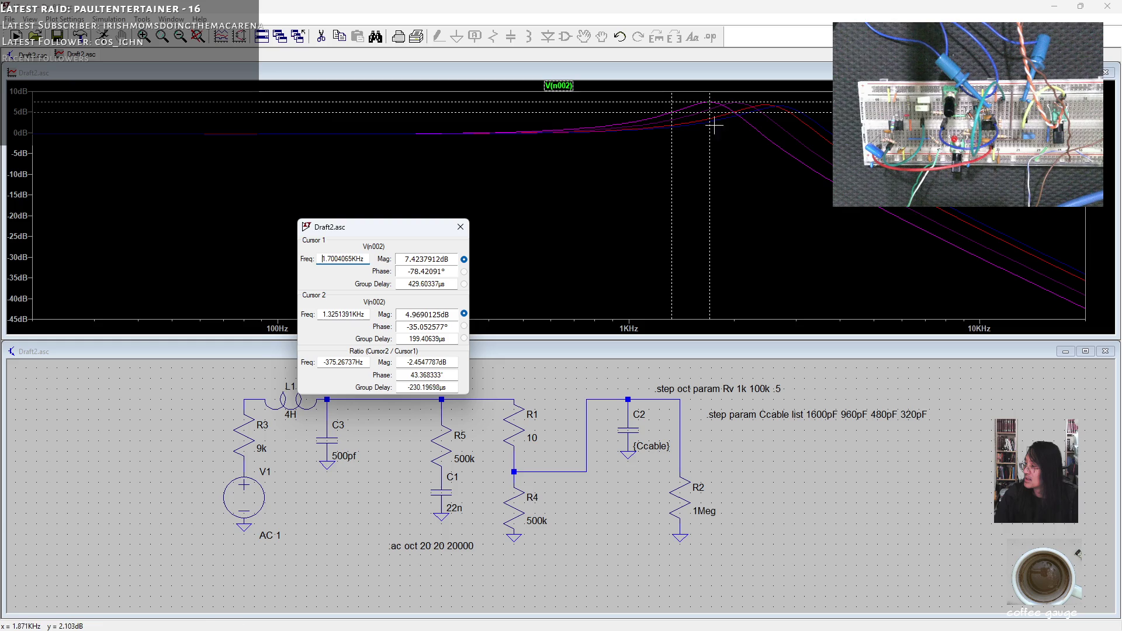
pyautogui.moveTo(669, 113); pyautogui.dragTo(675, 155)
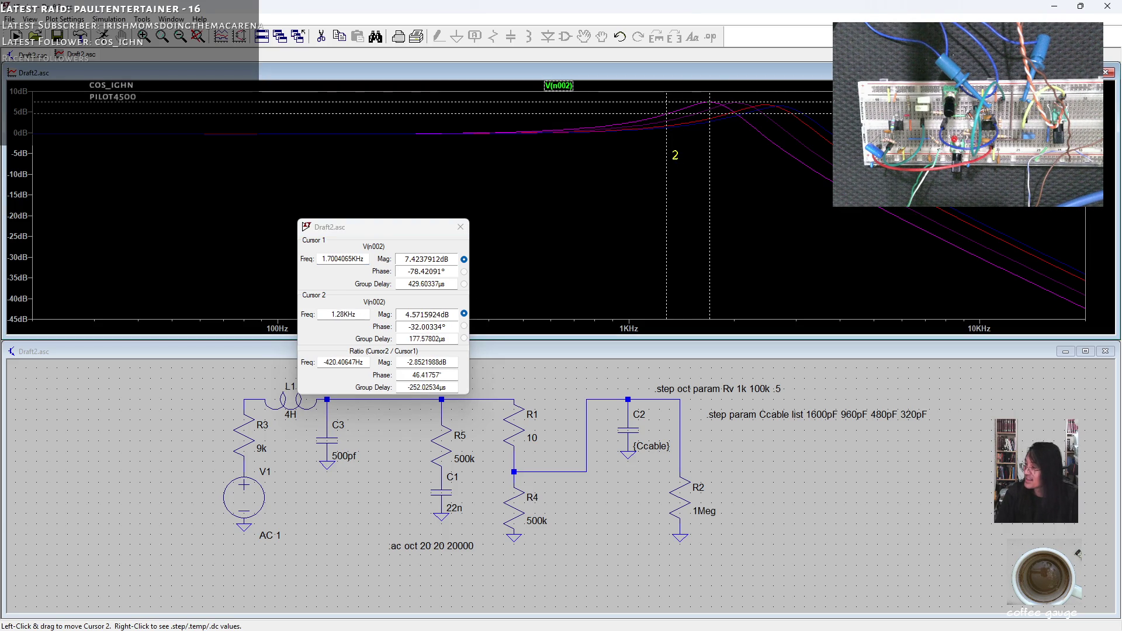
pyautogui.press('Down')
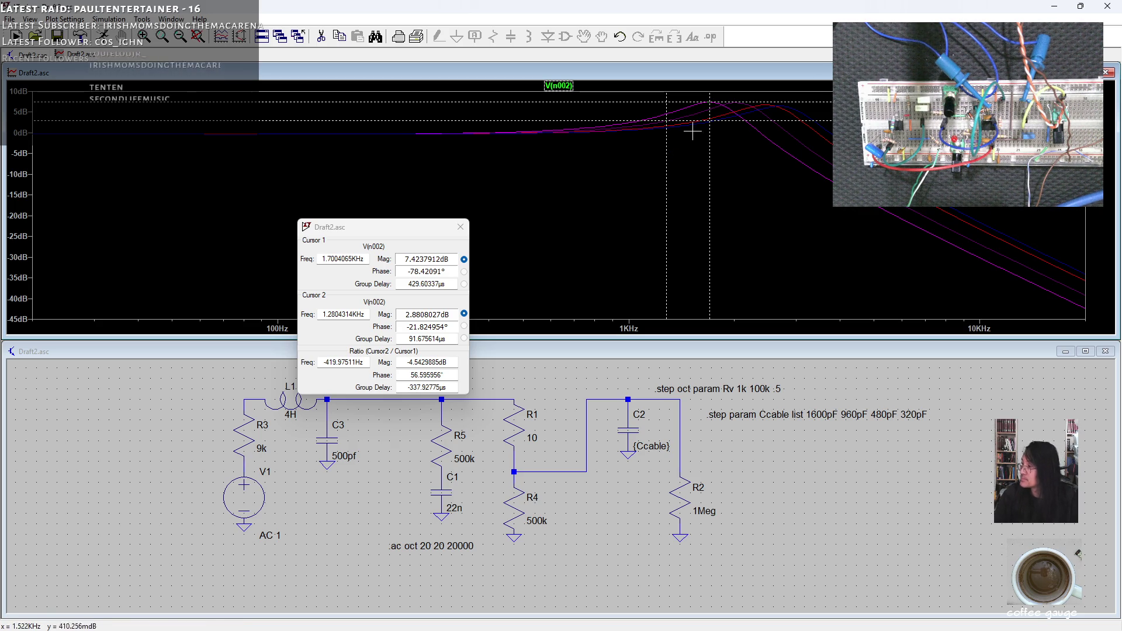
pyautogui.moveTo(666, 123); pyautogui.dragTo(743, 113)
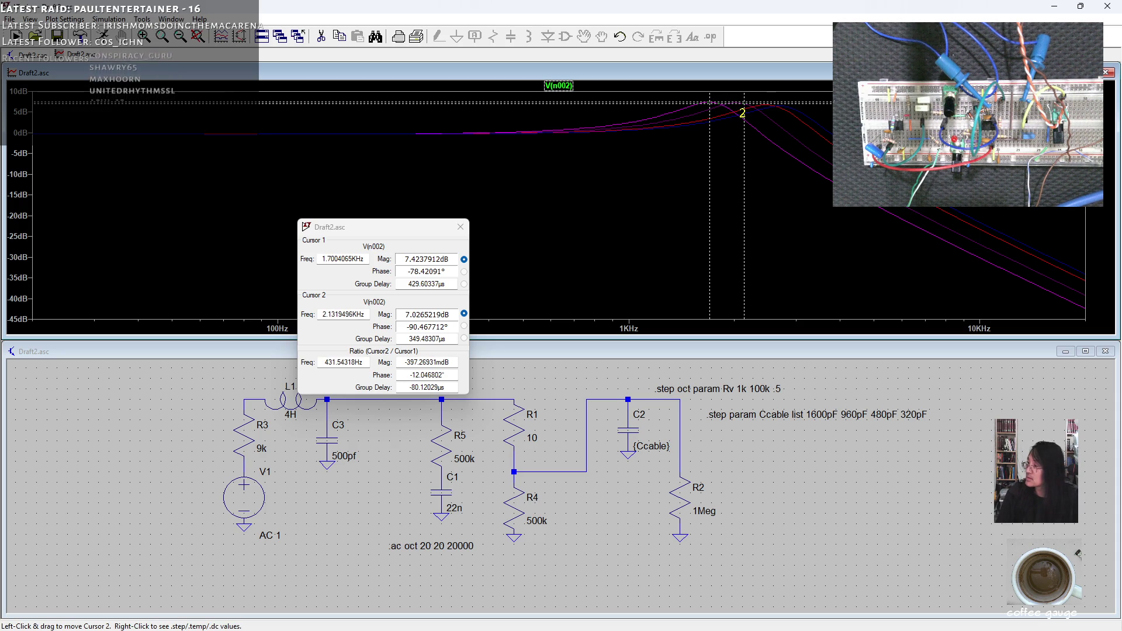
# Step: Put cursor 2 on the following curve's peak at 2.735 kHz, 5.87 dB, and raise the readout window
pyautogui.press('Down')
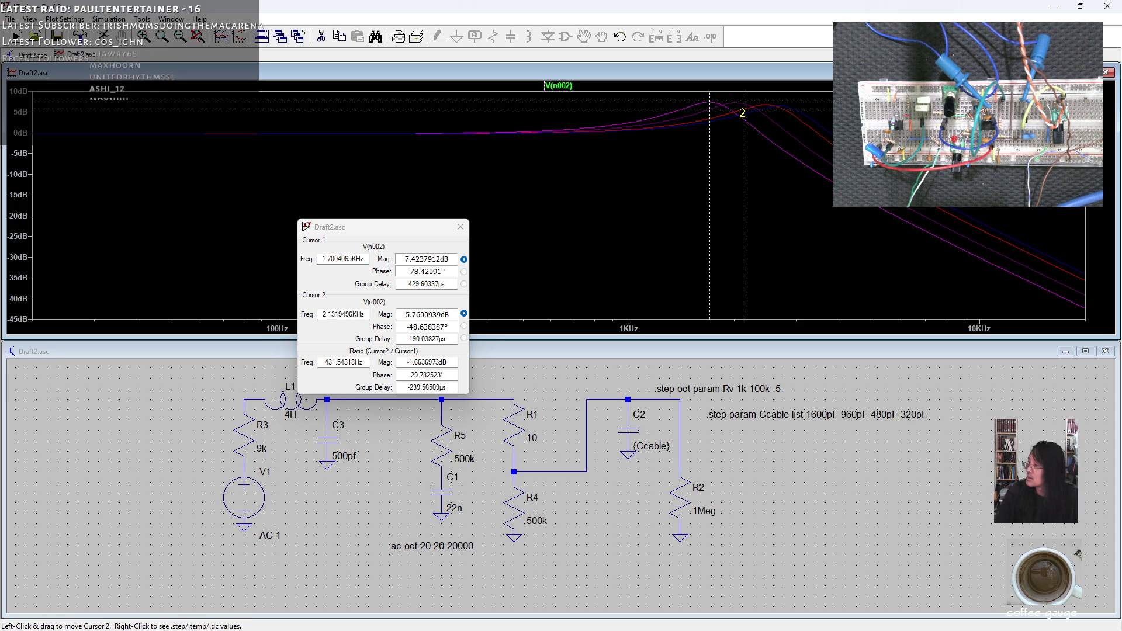
pyautogui.moveTo(742, 112); pyautogui.dragTo(768, 118)
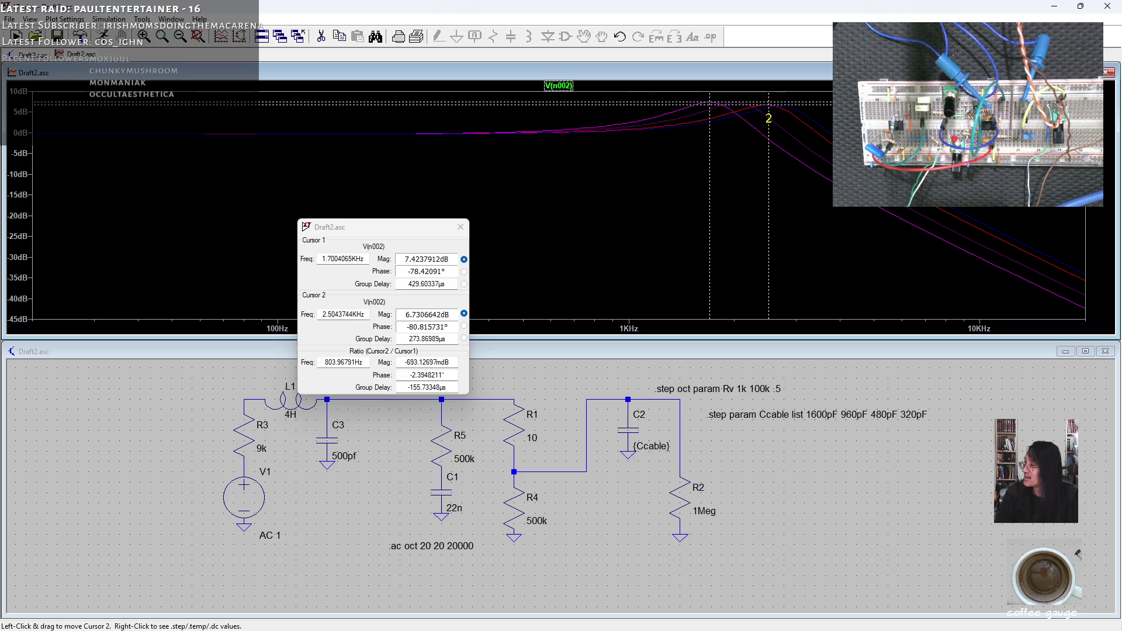
pyautogui.moveTo(768, 117)
pyautogui.mouseDown()
pyautogui.moveTo(756, 107)
pyautogui.moveTo(781, 114)
pyautogui.mouseUp()
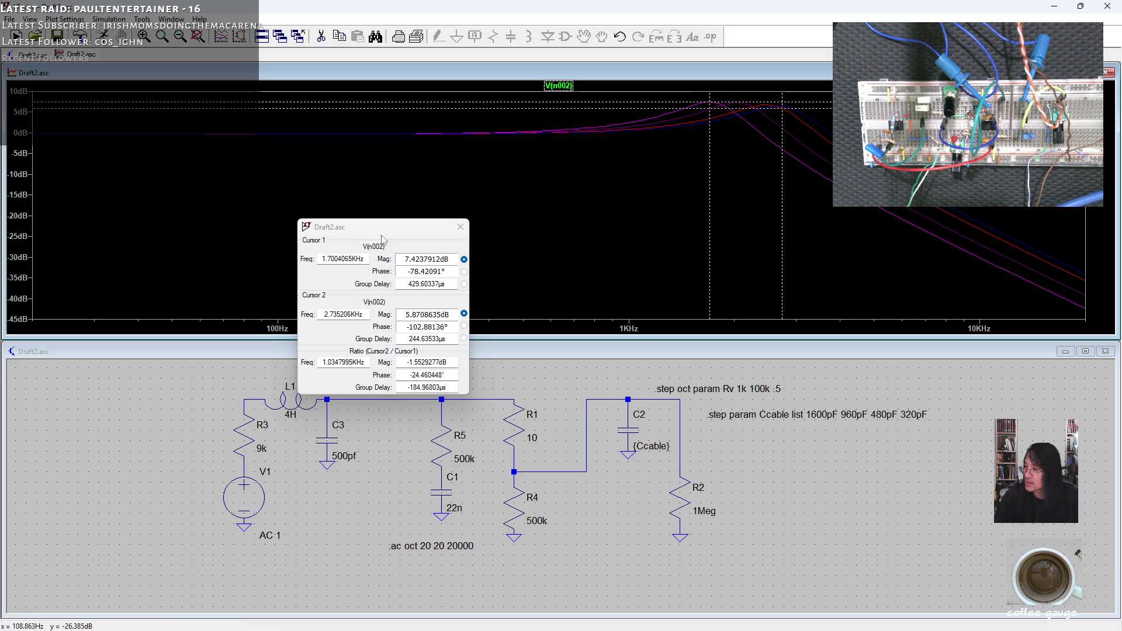
pyautogui.moveTo(362, 228)
pyautogui.mouseDown()
pyautogui.moveTo(478, 154)
pyautogui.moveTo(421, 155)
pyautogui.mouseUp()
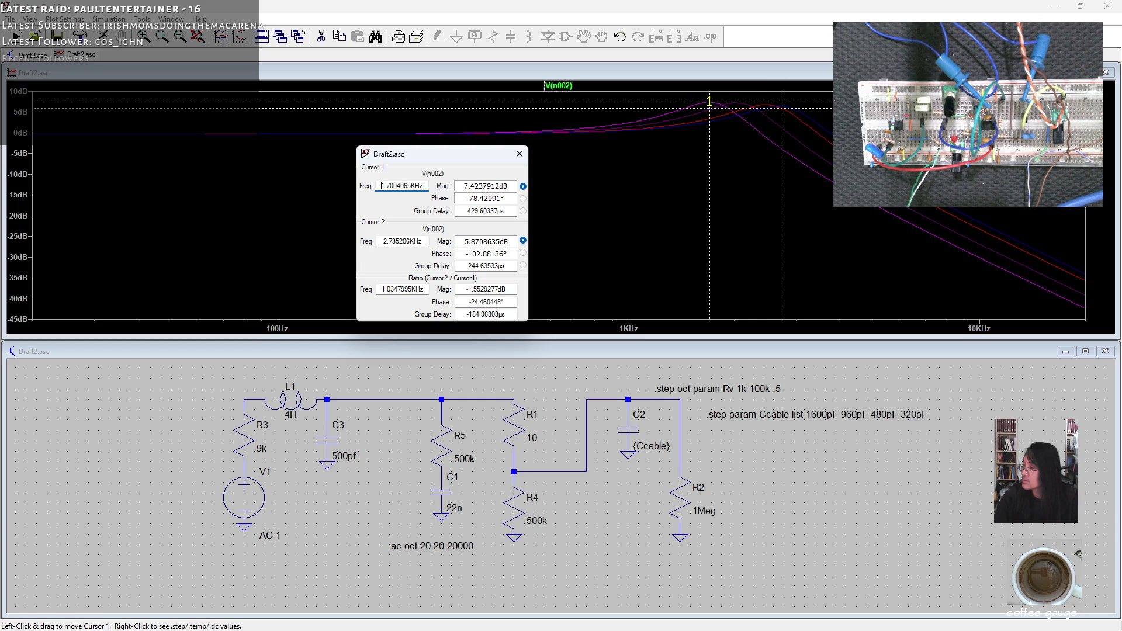
# Step: Adjust the first cursor, set cursor 2 at 2.777 kHz, then switch to the LiveSPICE overdrive AB test schematic
pyautogui.click(709, 102)
pyautogui.moveTo(710, 103); pyautogui.dragTo(781, 110)
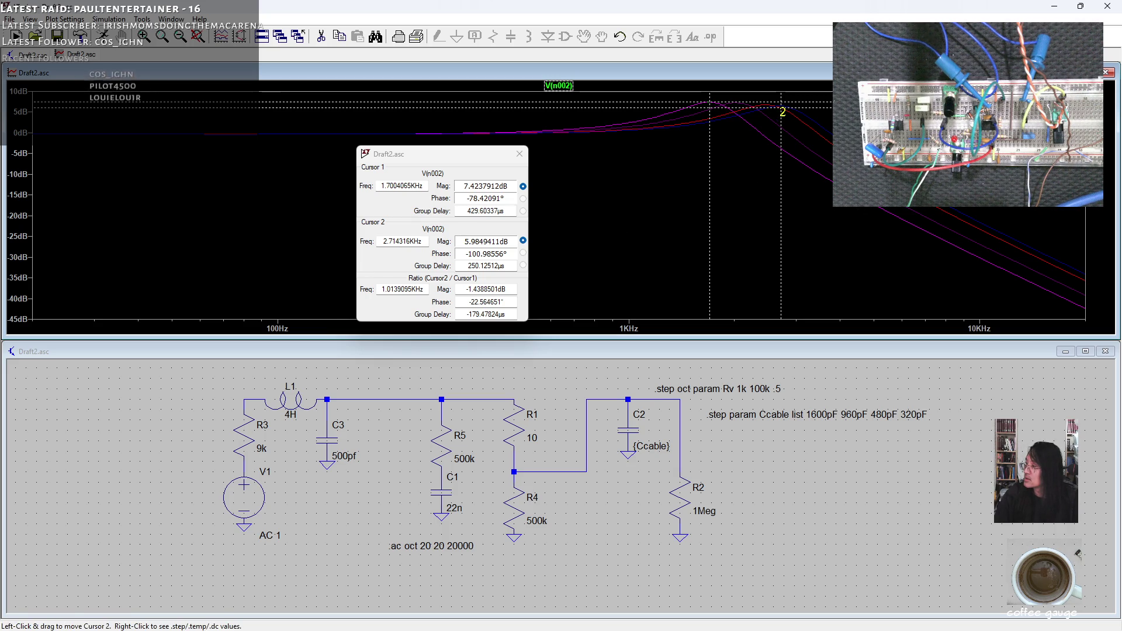
pyautogui.moveTo(782, 110); pyautogui.dragTo(784, 111)
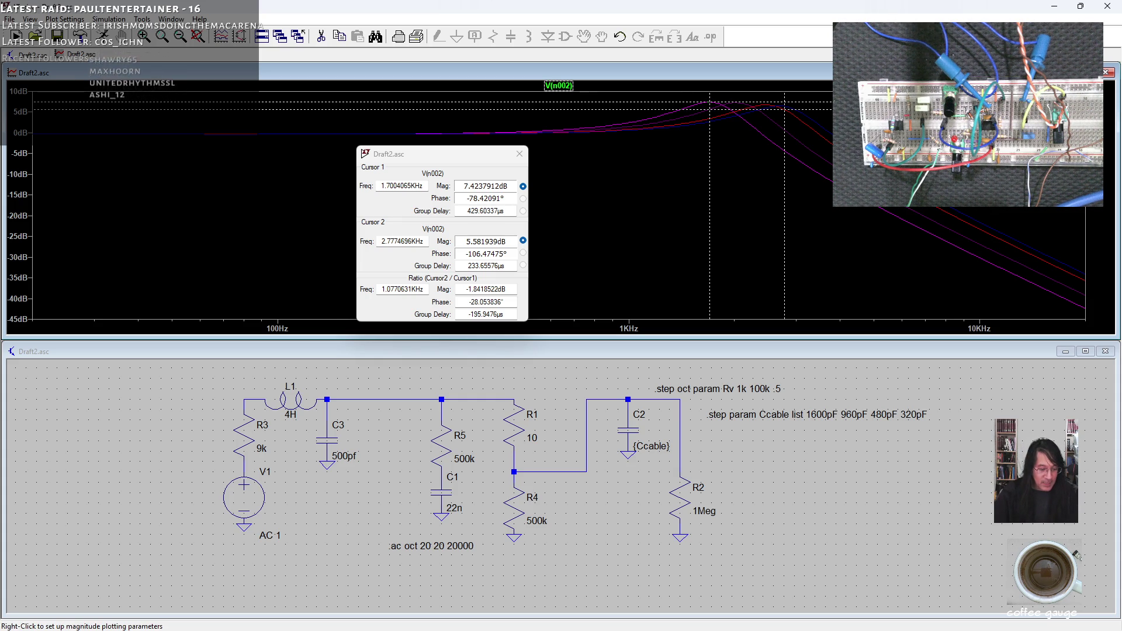
pyautogui.hotkey('alt', 'Tab')
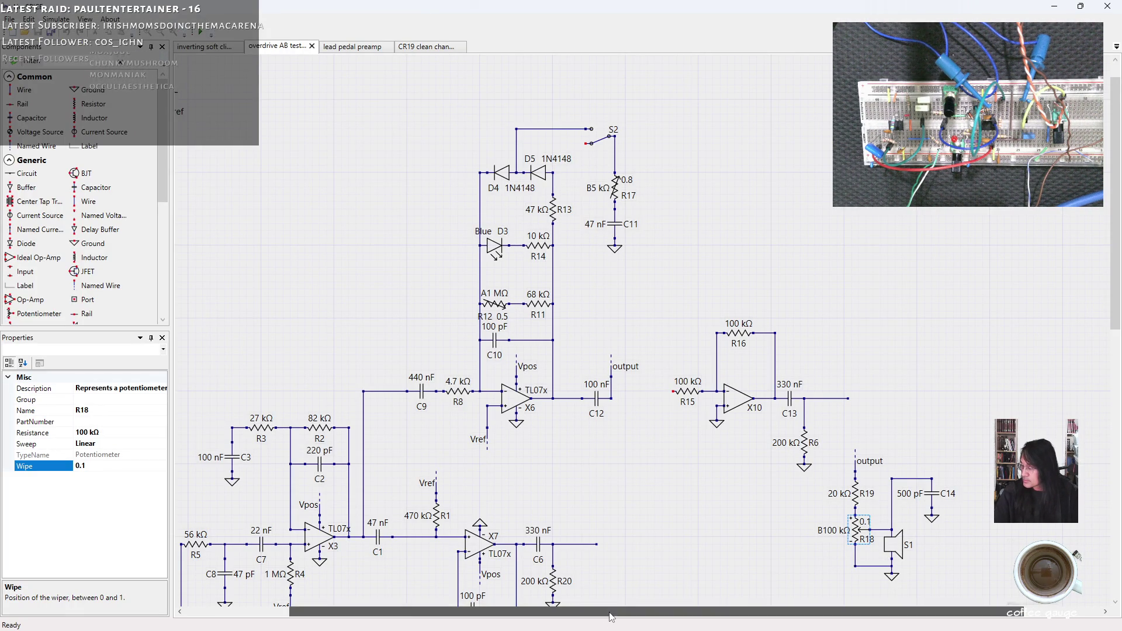
pyautogui.moveTo(610, 615); pyautogui.dragTo(447, 614)
pyautogui.moveTo(1116, 271); pyautogui.dragTo(1115, 289)
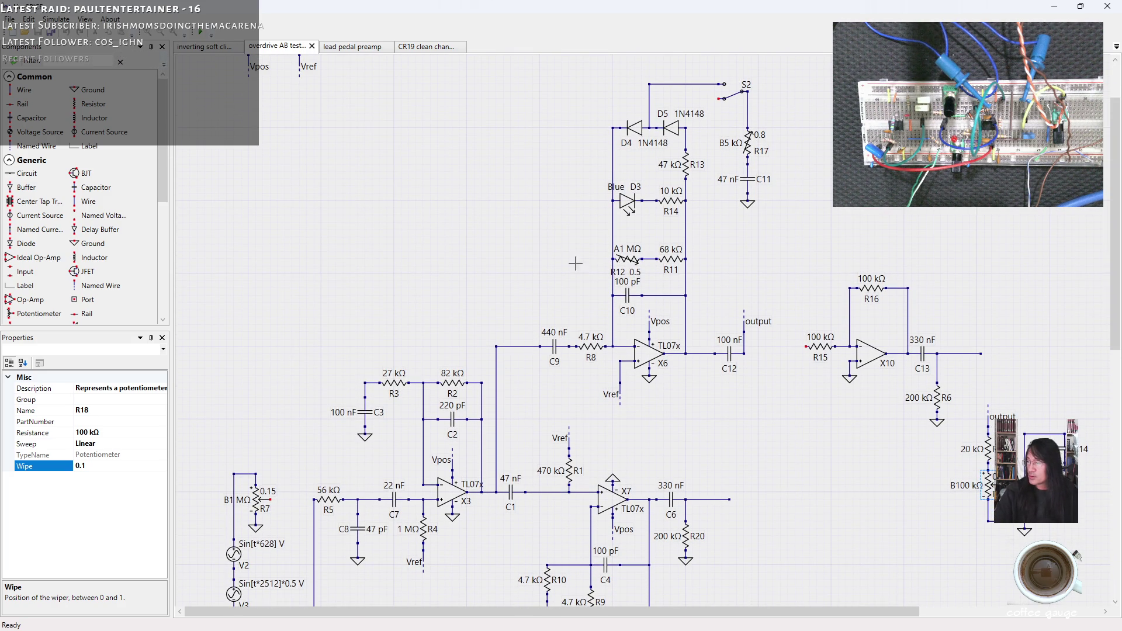
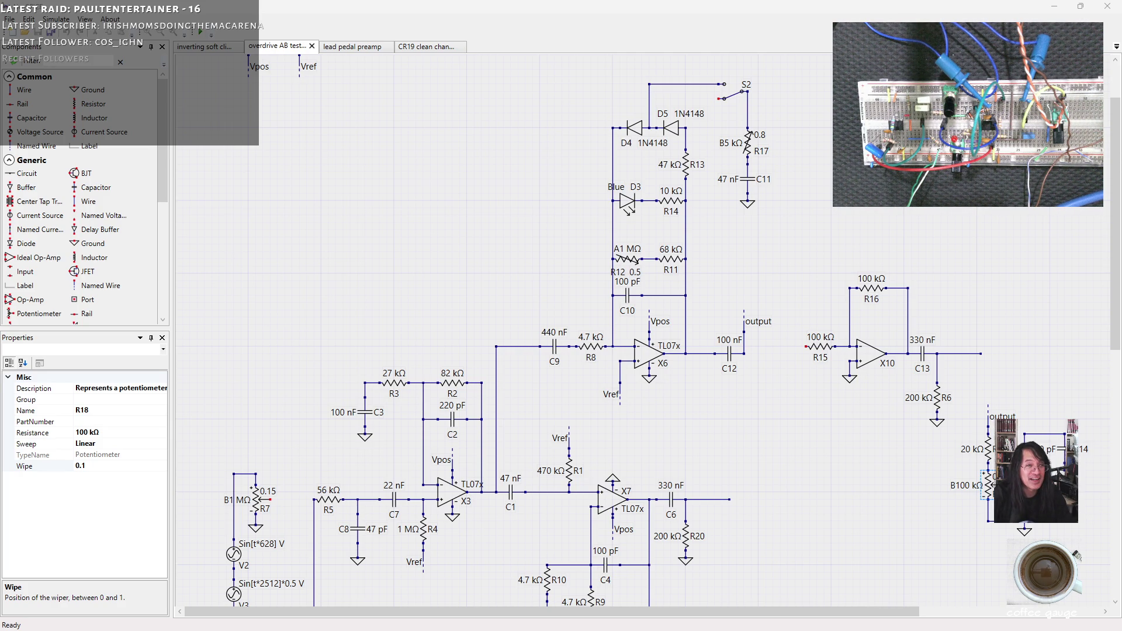
# Step: Switch to the Firefox window showing Google Images results for 'fender dual showman'
pyautogui.hotkey('alt', 'Tab')
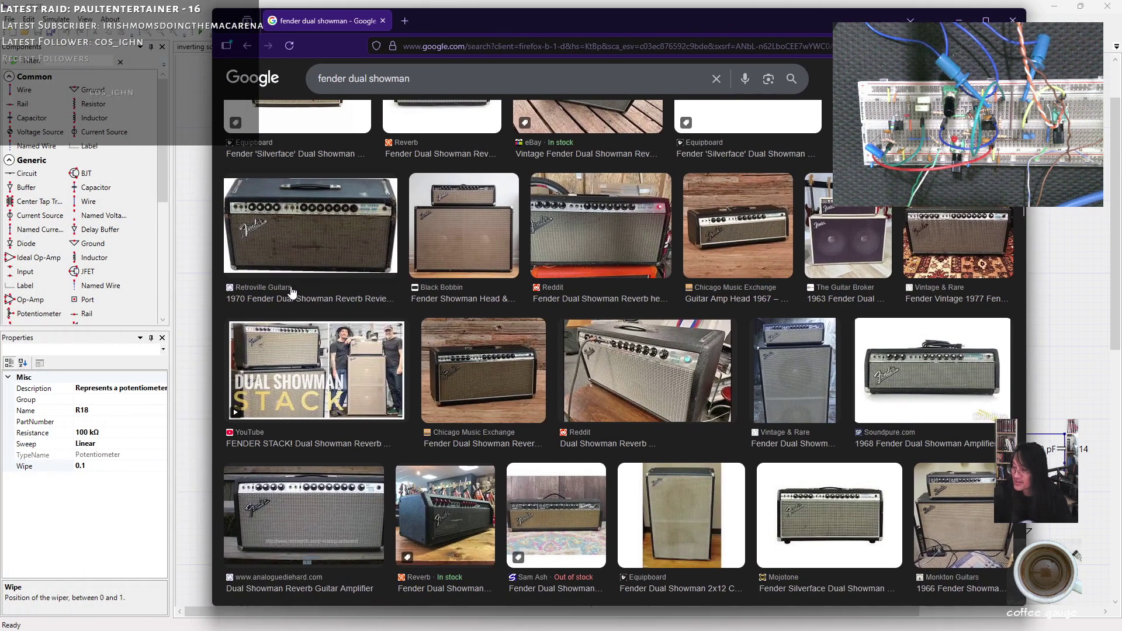
pyautogui.scroll(-2, 320, 371)
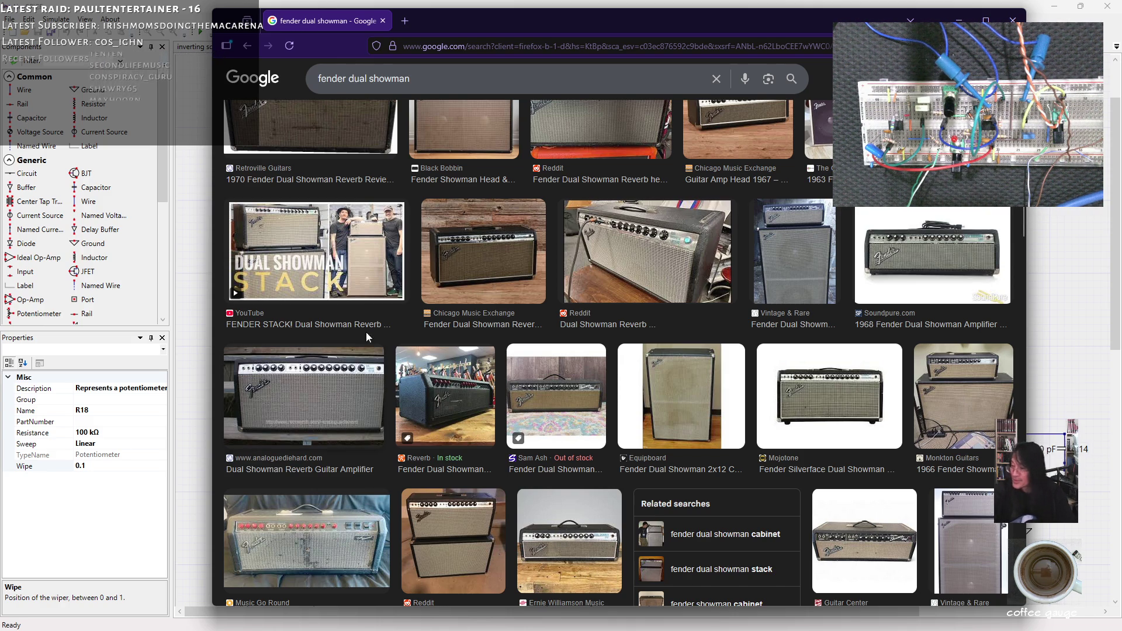
pyautogui.click(802, 292)
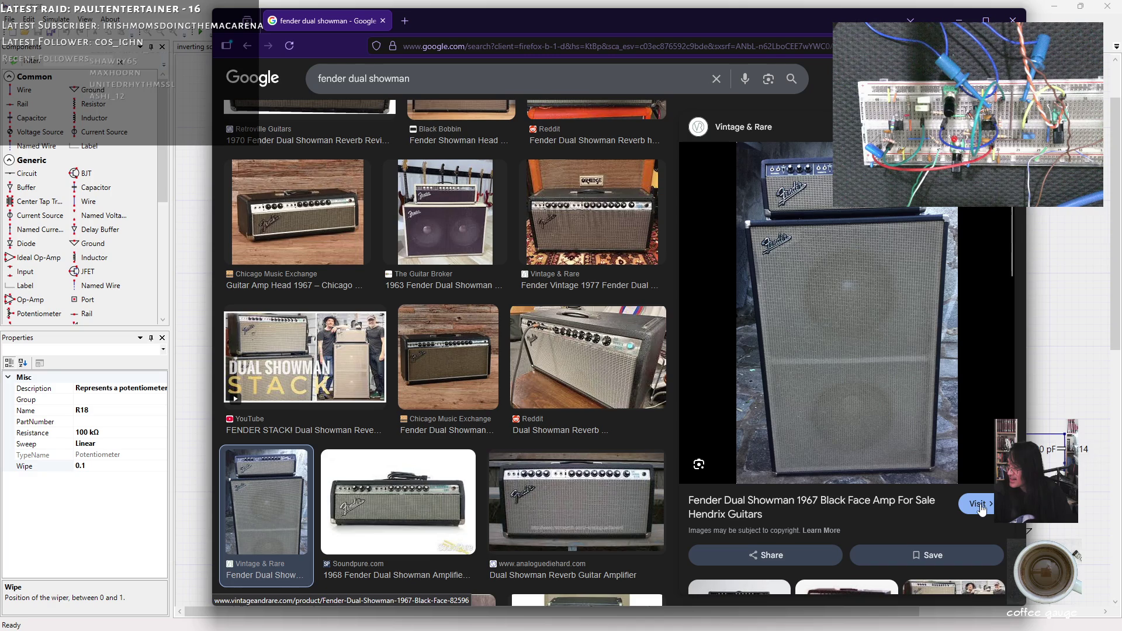
# Step: Try the Vintage & Rare seller page for the 1967 Dual Showman, then close its 507 error tab
pyautogui.click(981, 506)
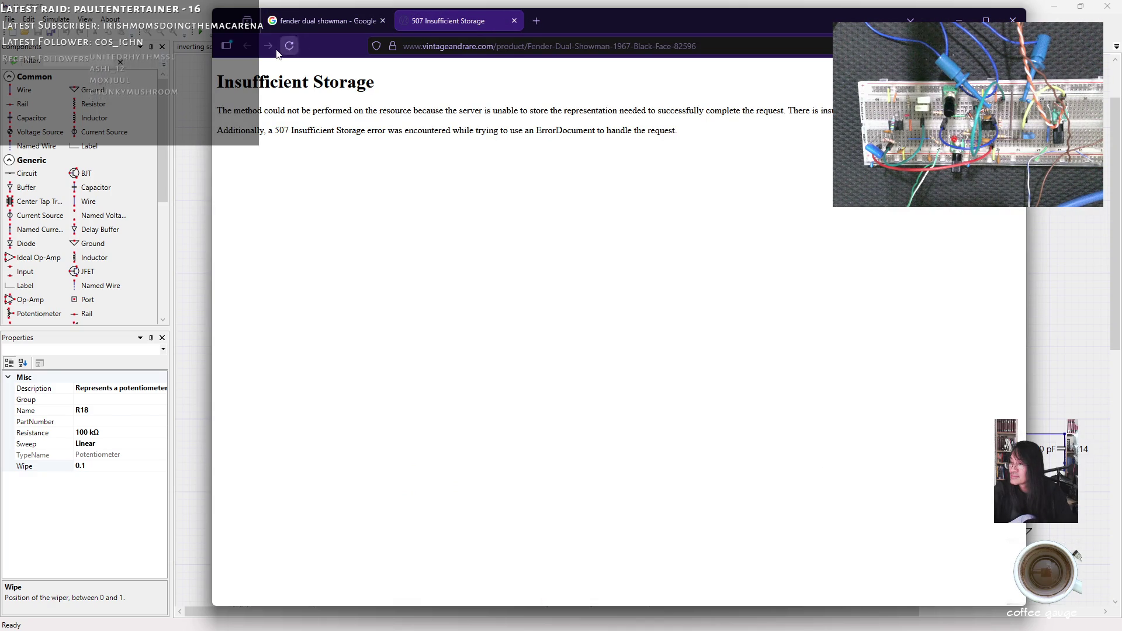
pyautogui.click(514, 22)
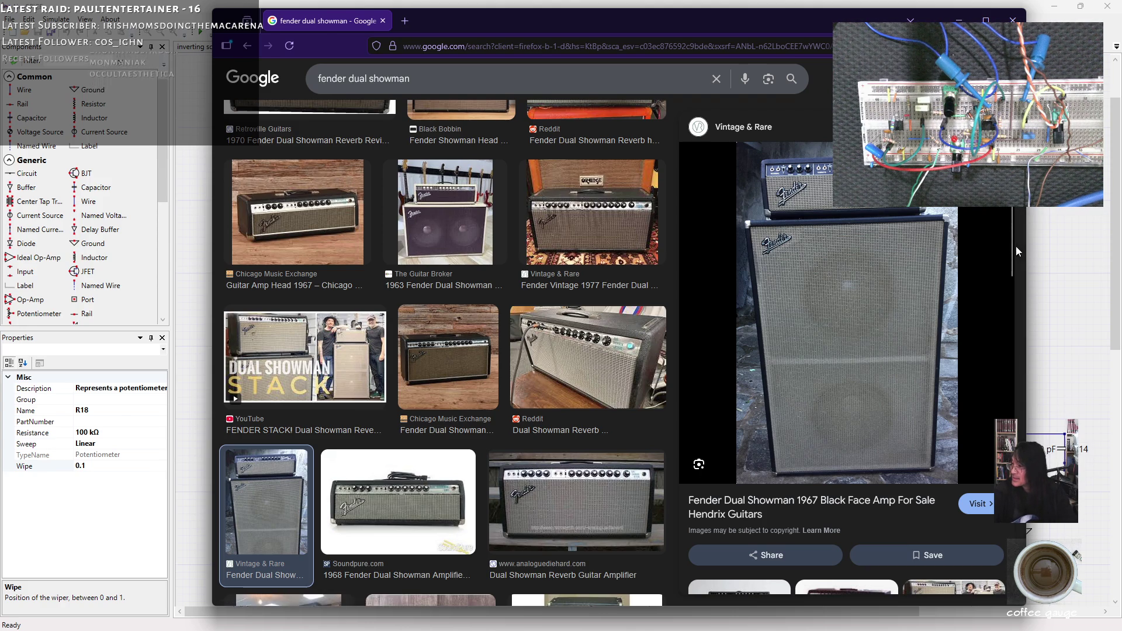
# Step: Scroll through the results and preview the Dual Showman head with 2x15 cabinet photo
pyautogui.moveTo(1010, 253); pyautogui.dragTo(1011, 263)
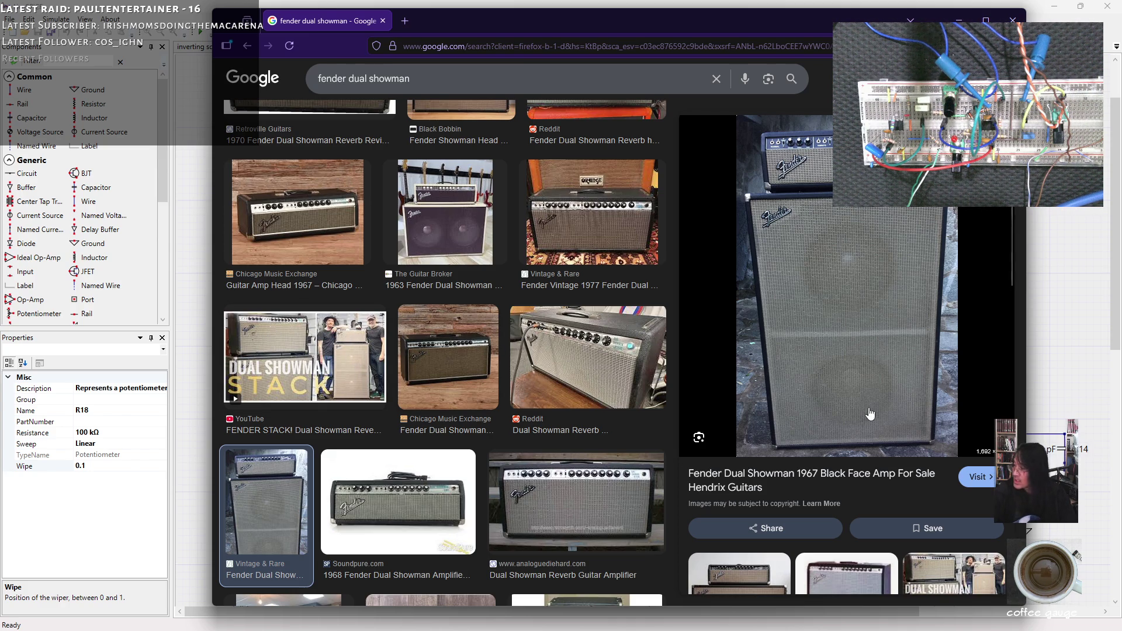
pyautogui.scroll(-1, 1011, 262)
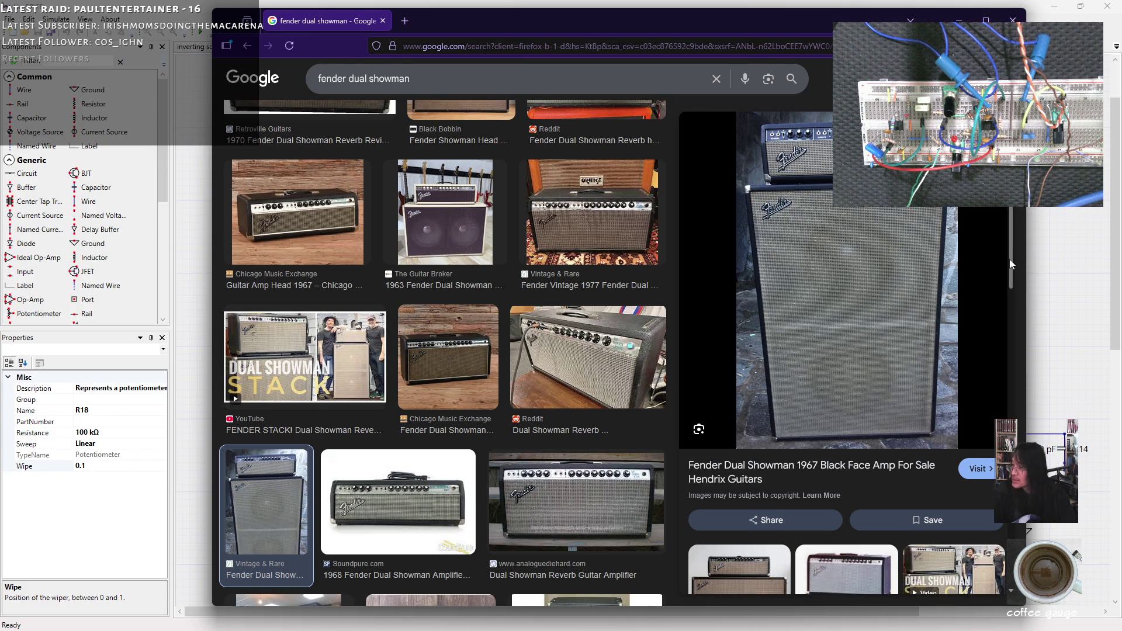
pyautogui.scroll(-2, 1009, 261)
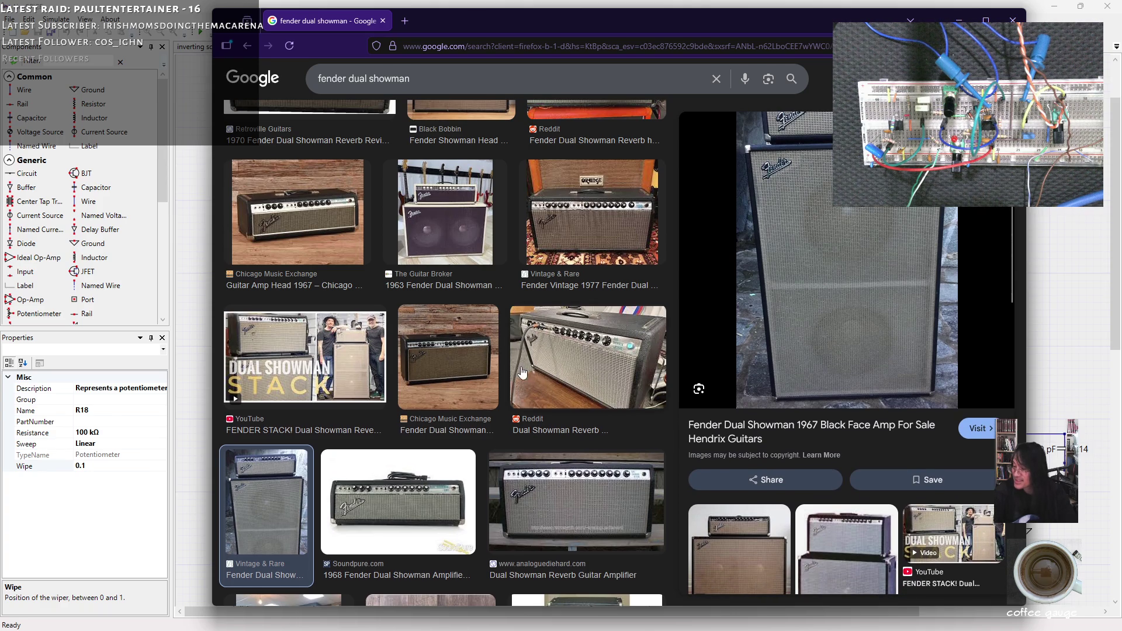
pyautogui.scroll(-3, 522, 372)
pyautogui.scroll(-2, 519, 373)
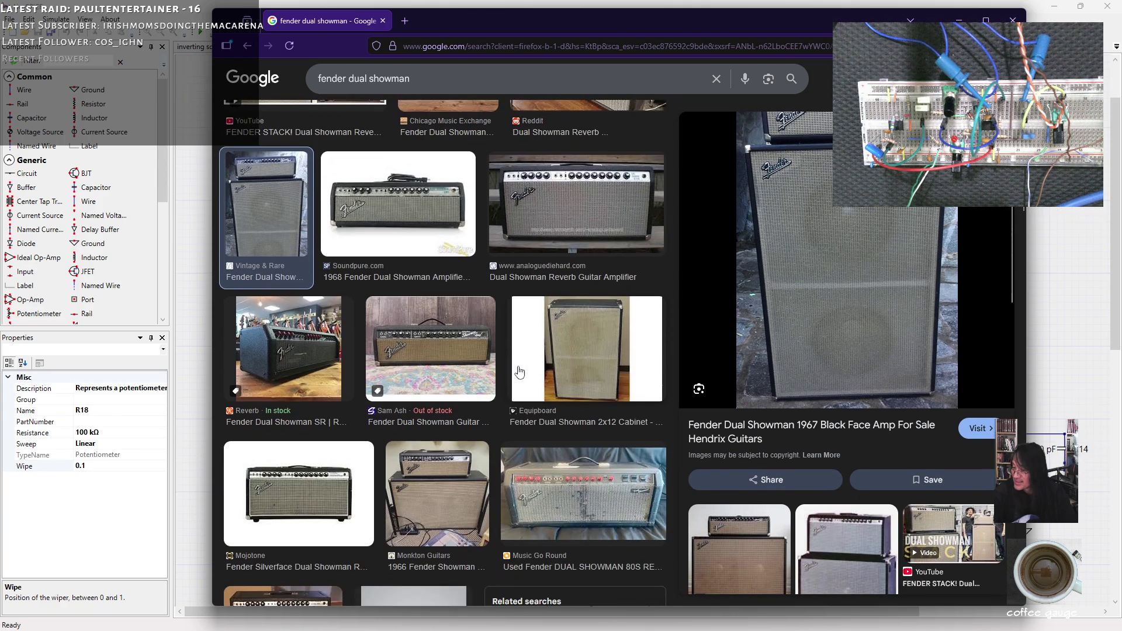
pyautogui.scroll(-3, 519, 372)
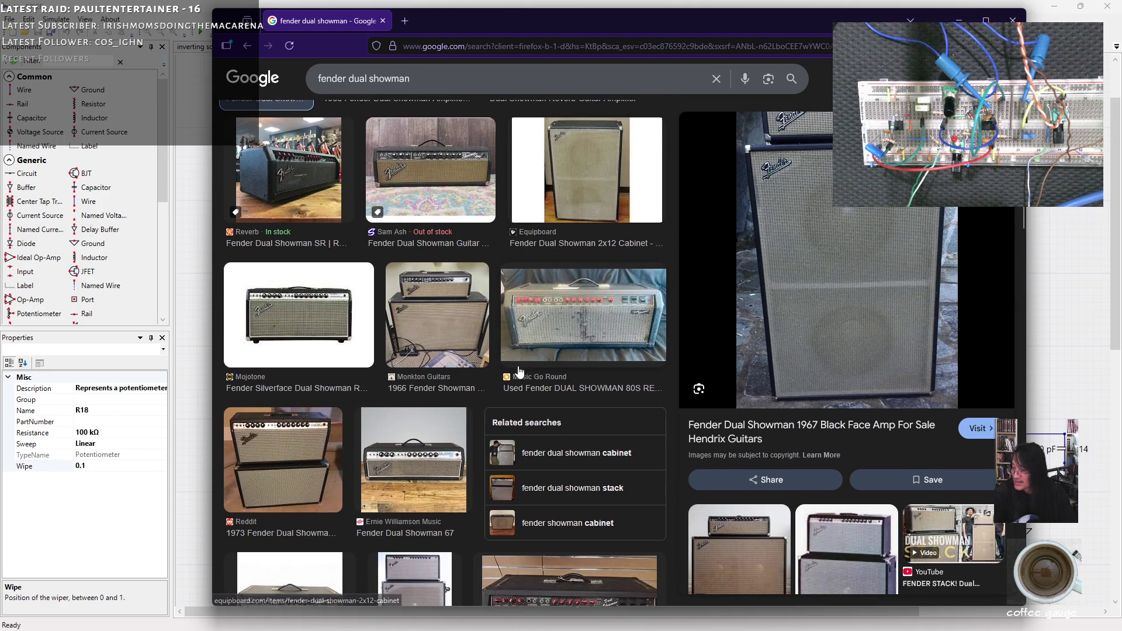
pyautogui.scroll(-4, 519, 370)
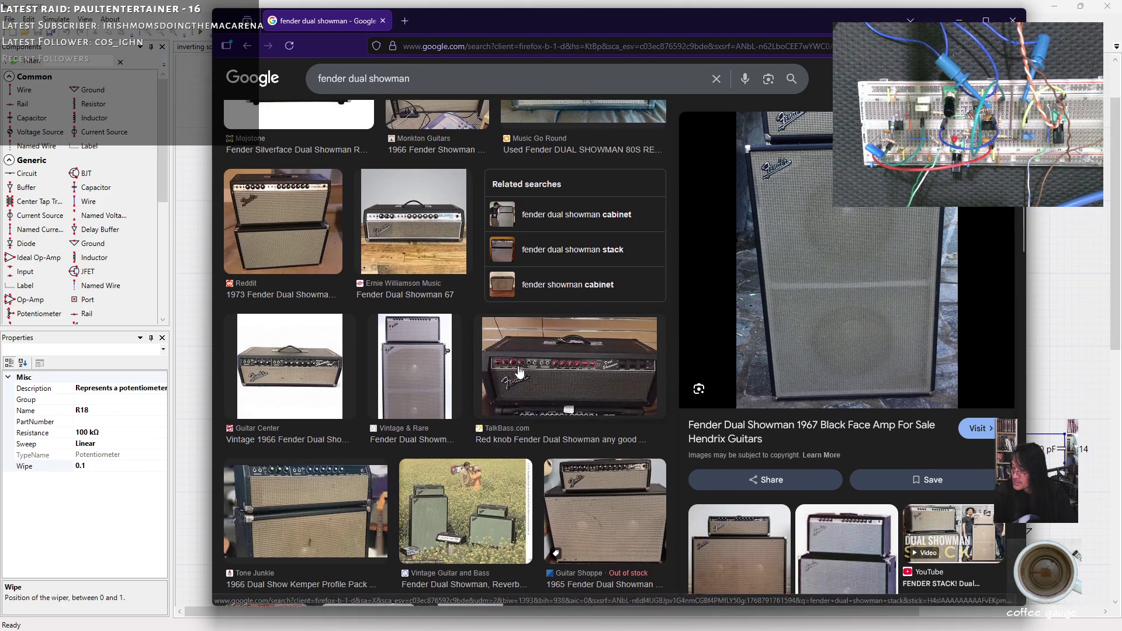
pyautogui.scroll(-3, 519, 372)
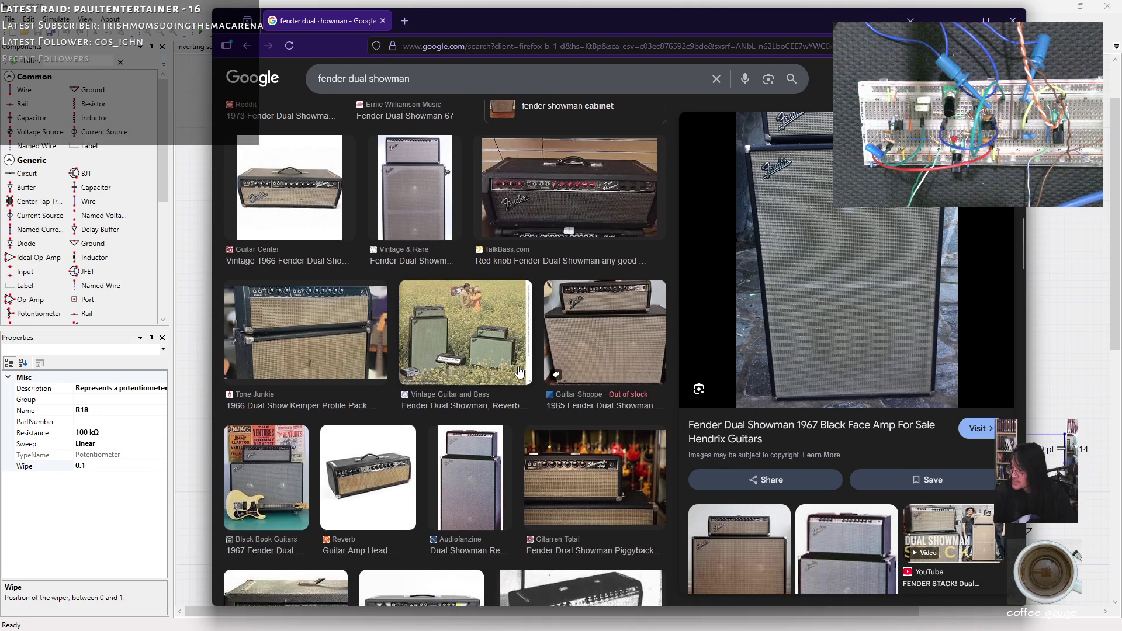
pyautogui.scroll(-3, 519, 371)
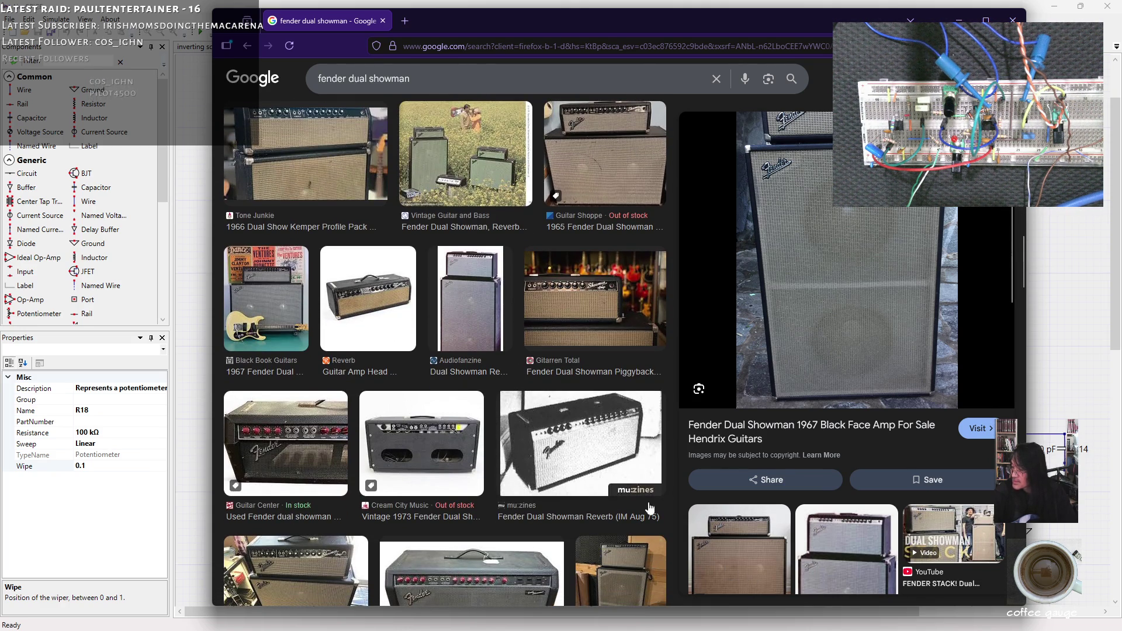
pyautogui.scroll(1, 860, 298)
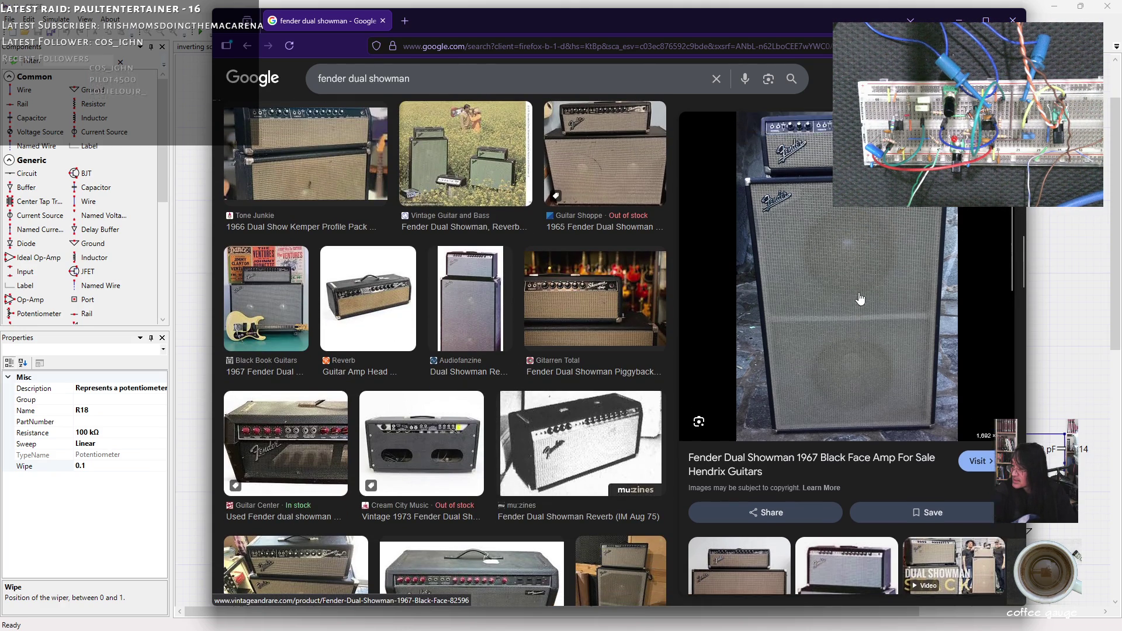
pyautogui.scroll(-2, 424, 418)
pyautogui.scroll(-2, 424, 418)
pyautogui.scroll(-5, 435, 415)
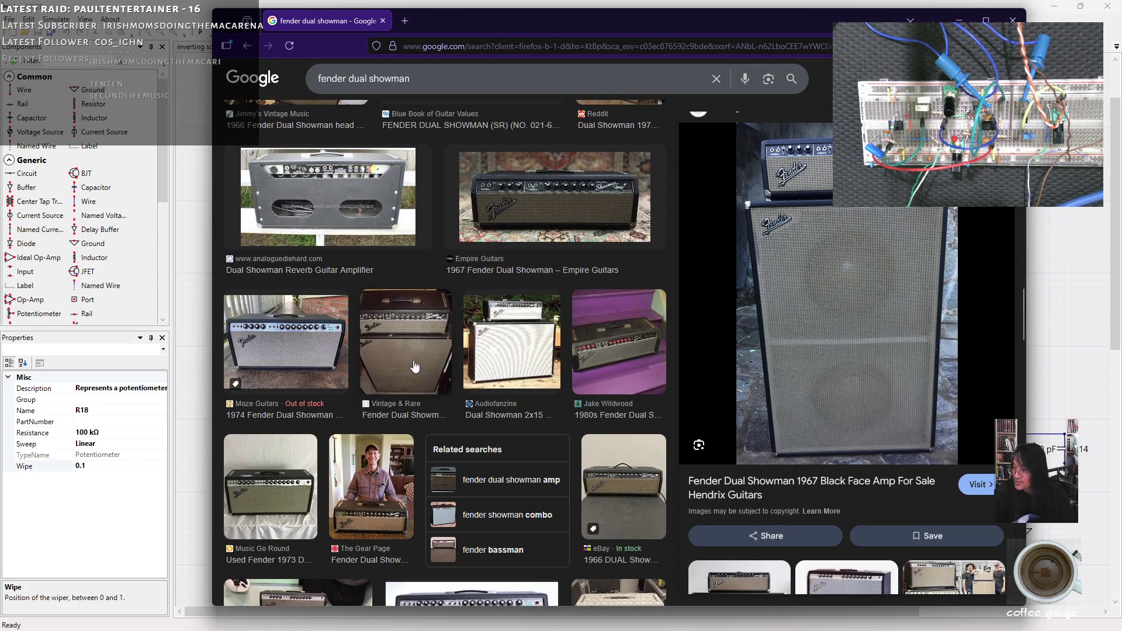
pyautogui.click(415, 366)
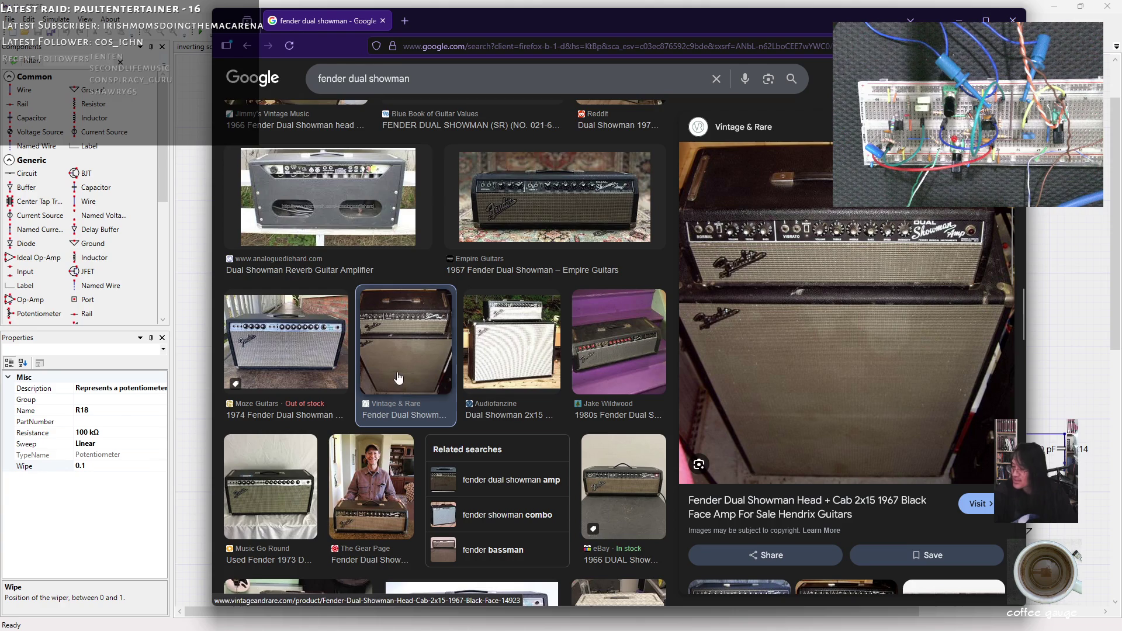
# Step: Preview the Sunday Guitars Dual Showman Reverb listing and the man-with-amp Dual Showman photo
pyautogui.scroll(-4, 369, 415)
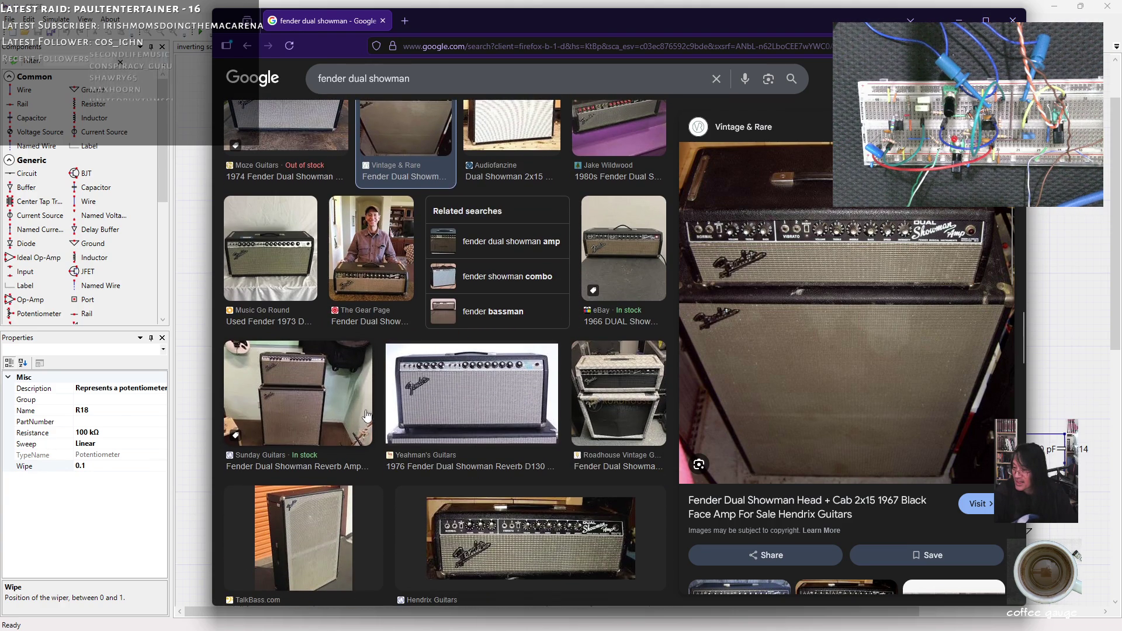
pyautogui.click(309, 401)
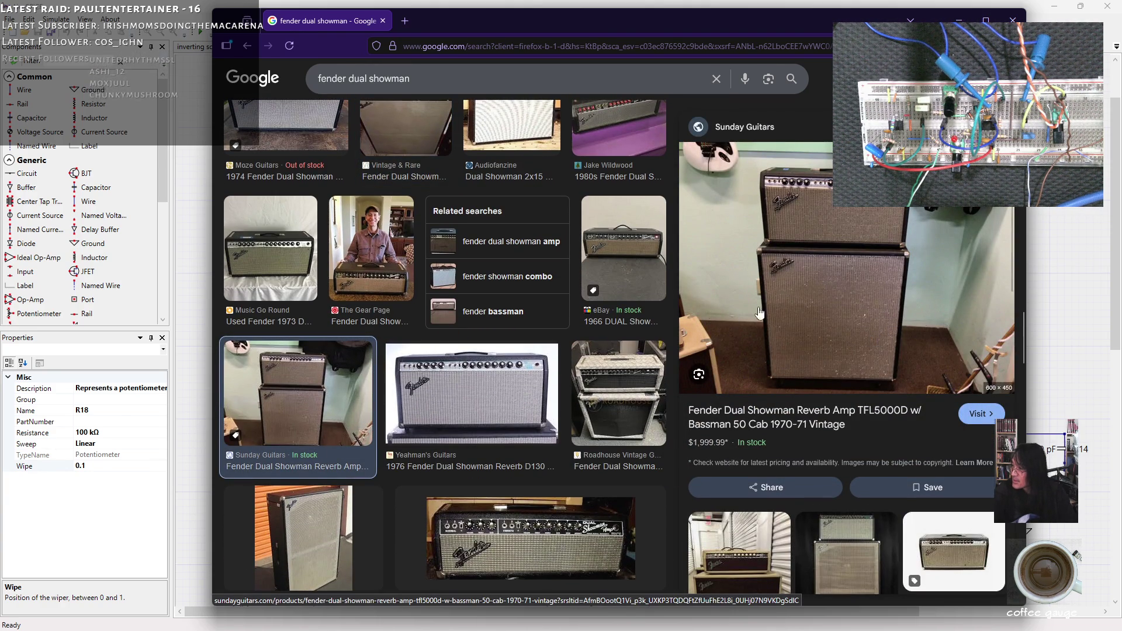
pyautogui.scroll(-10, 377, 396)
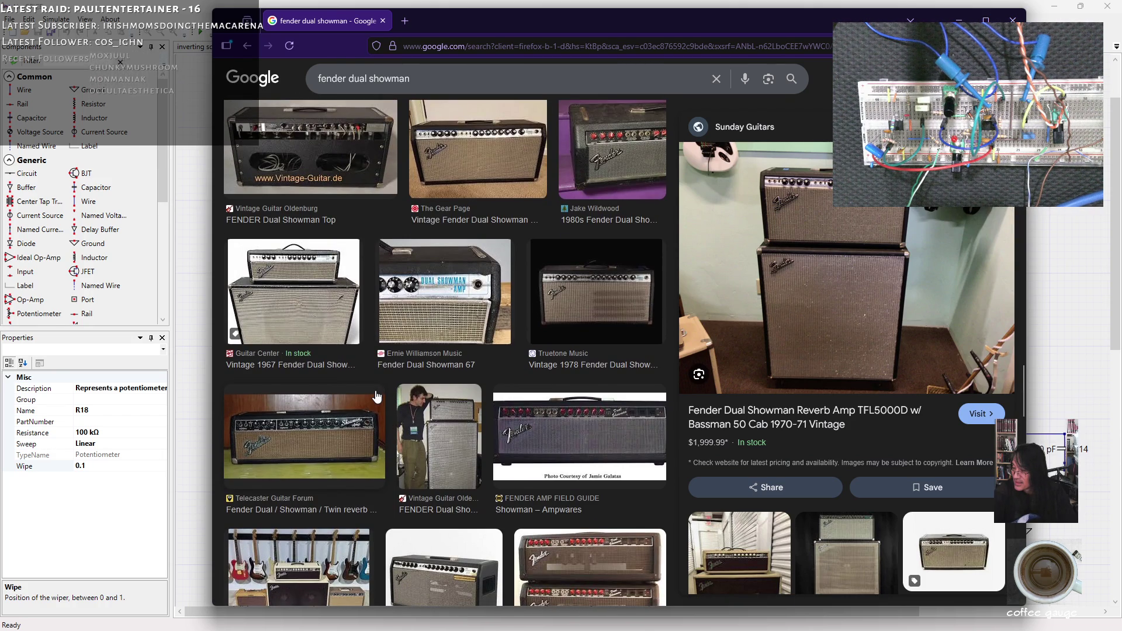
pyautogui.scroll(-1, 377, 396)
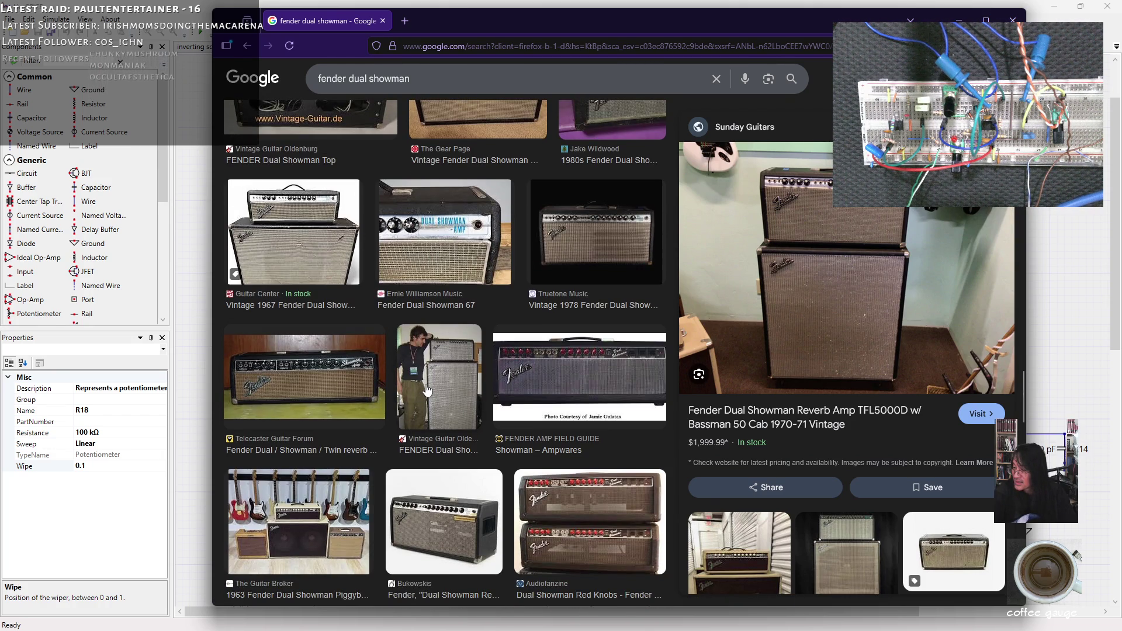
pyautogui.click(424, 391)
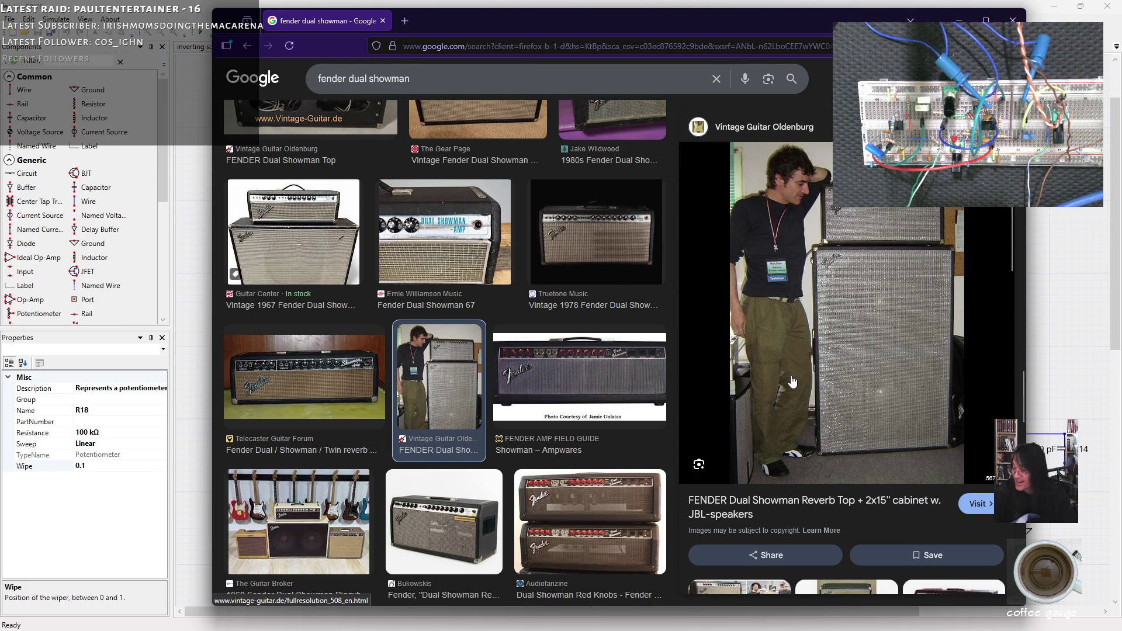
# Step: Shift the browser aside, scroll further, and preview the 1968 Rolling Stones Dual Showman photo
pyautogui.moveTo(711, 26); pyautogui.dragTo(560, 24)
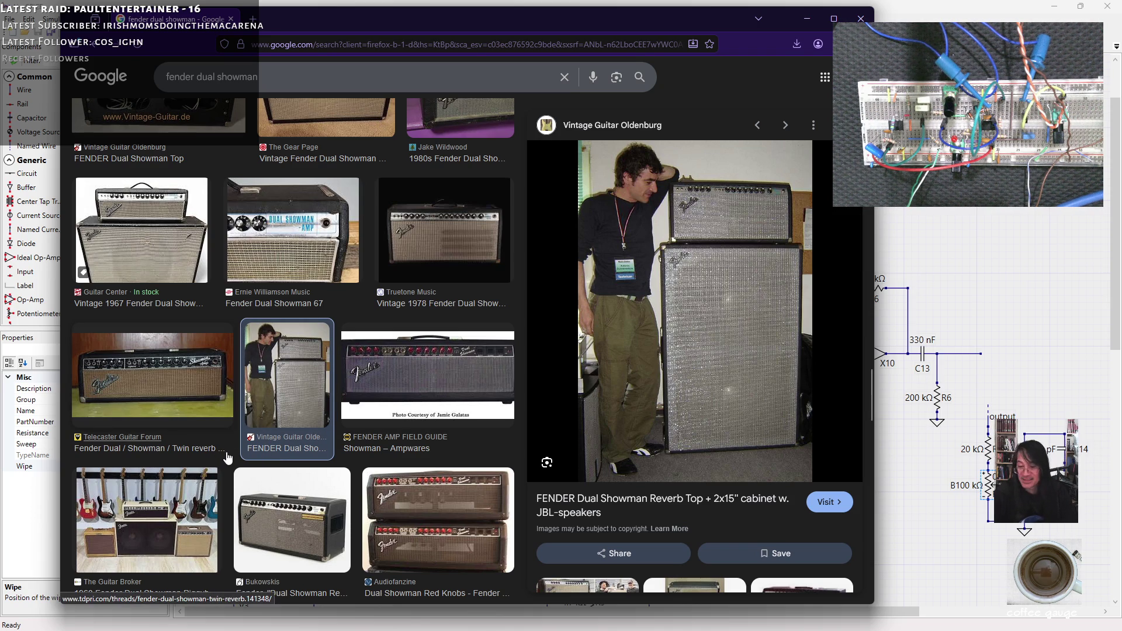
pyautogui.scroll(-2, 236, 445)
pyautogui.scroll(-6, 236, 445)
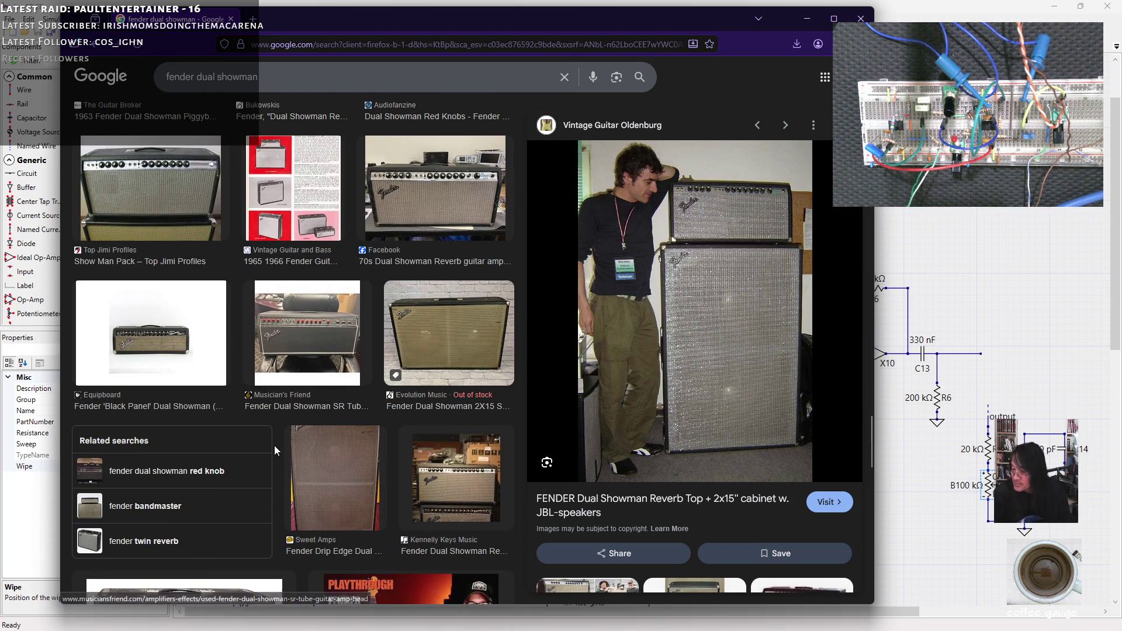
pyautogui.scroll(-4, 275, 451)
pyautogui.scroll(-6, 274, 451)
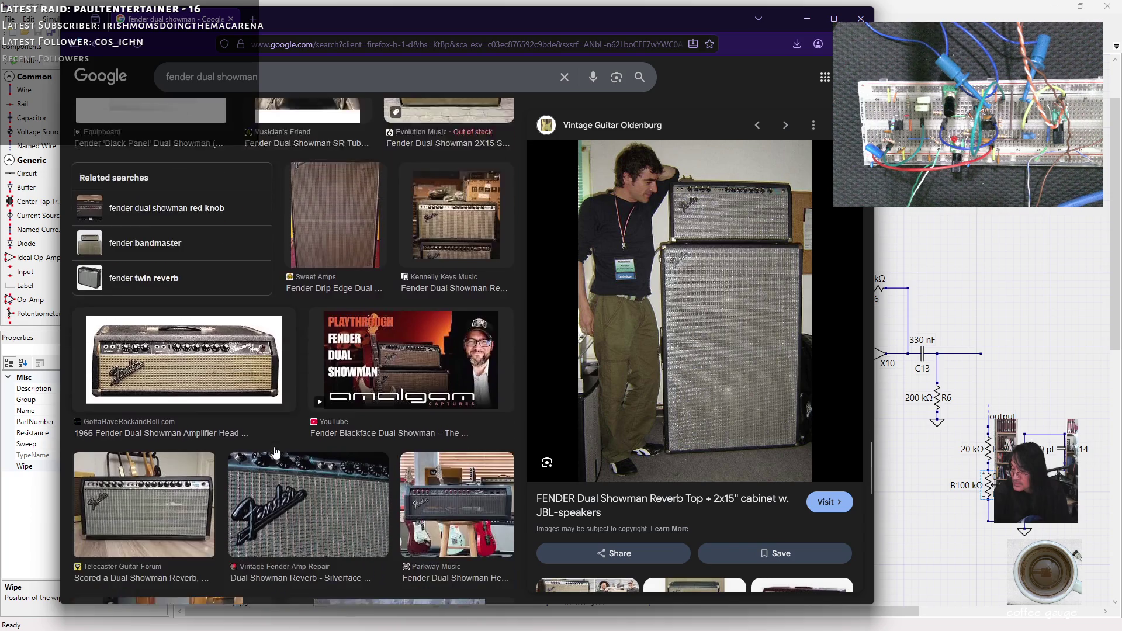
pyautogui.scroll(-3, 274, 451)
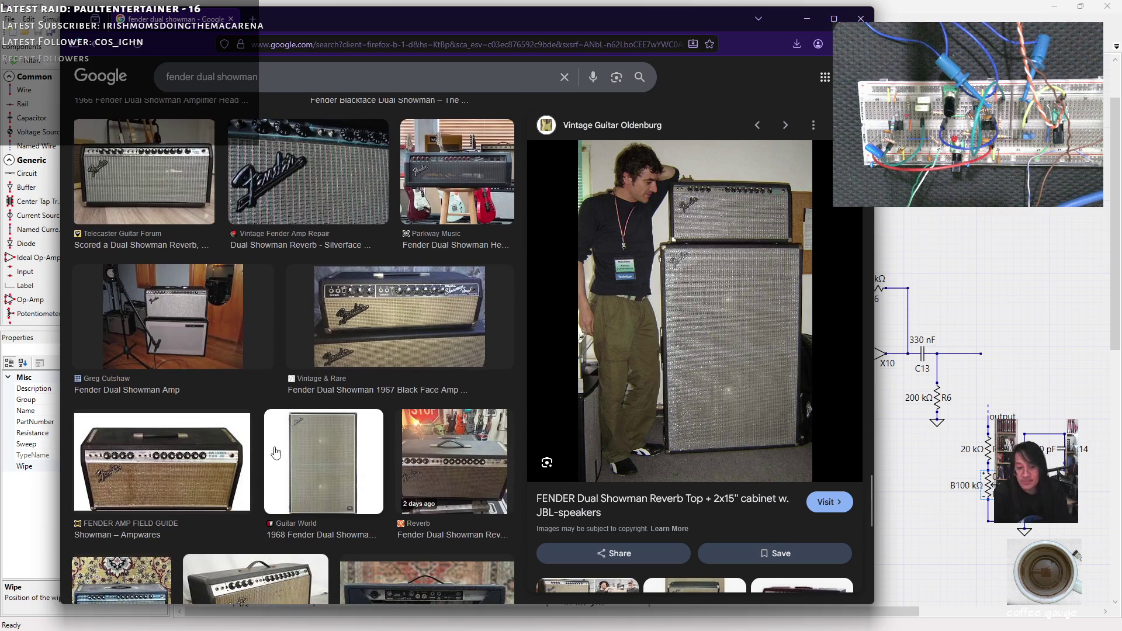
pyautogui.scroll(-3, 276, 451)
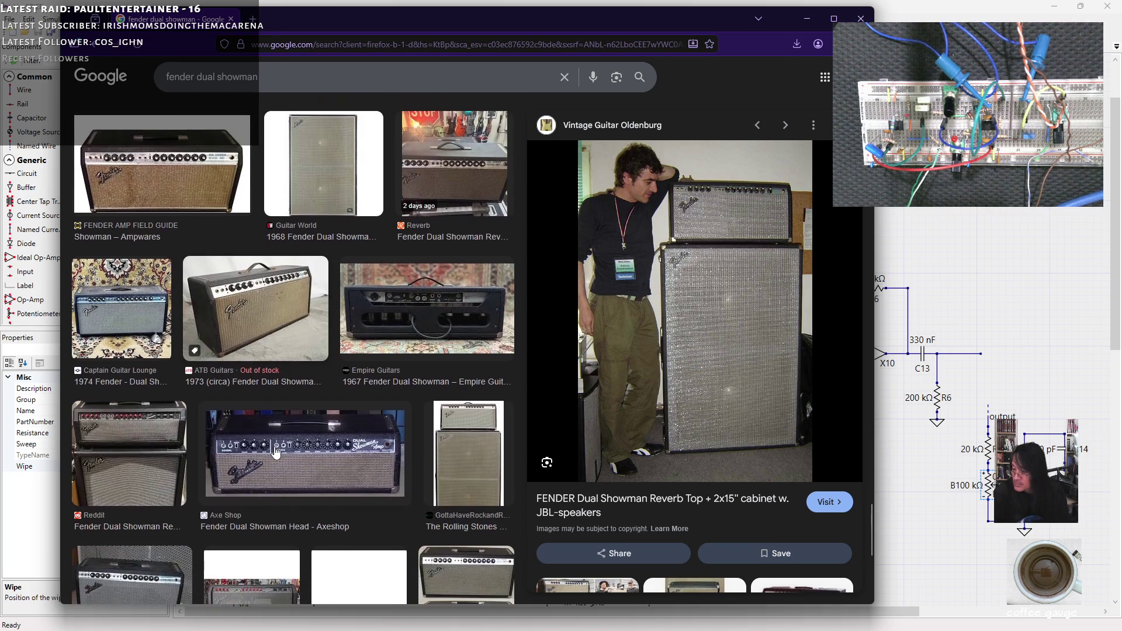
pyautogui.scroll(-1, 276, 451)
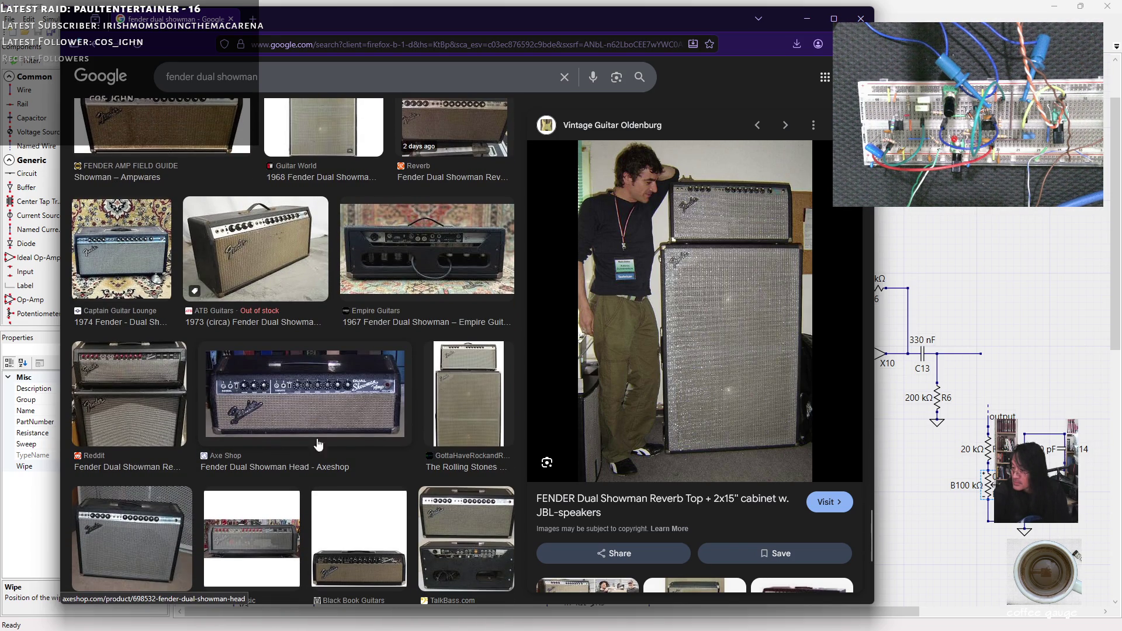
pyautogui.click(468, 403)
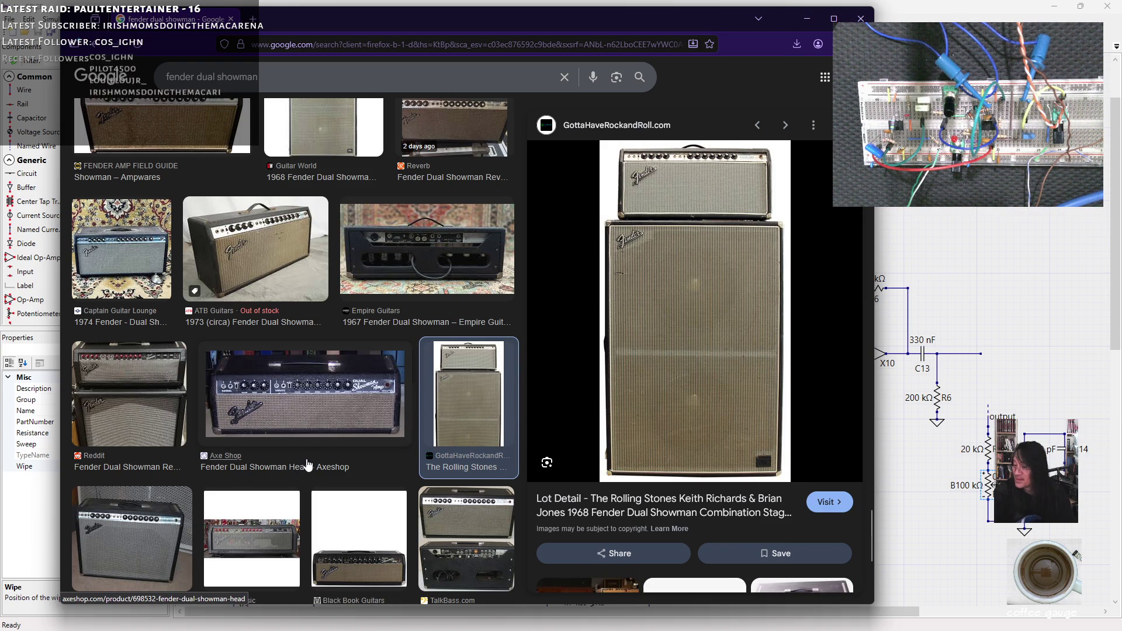
# Step: Revisit the man-with-amp Dual Showman photo, then switch back to the LiveSPICE schematic
pyautogui.scroll(-4, 308, 461)
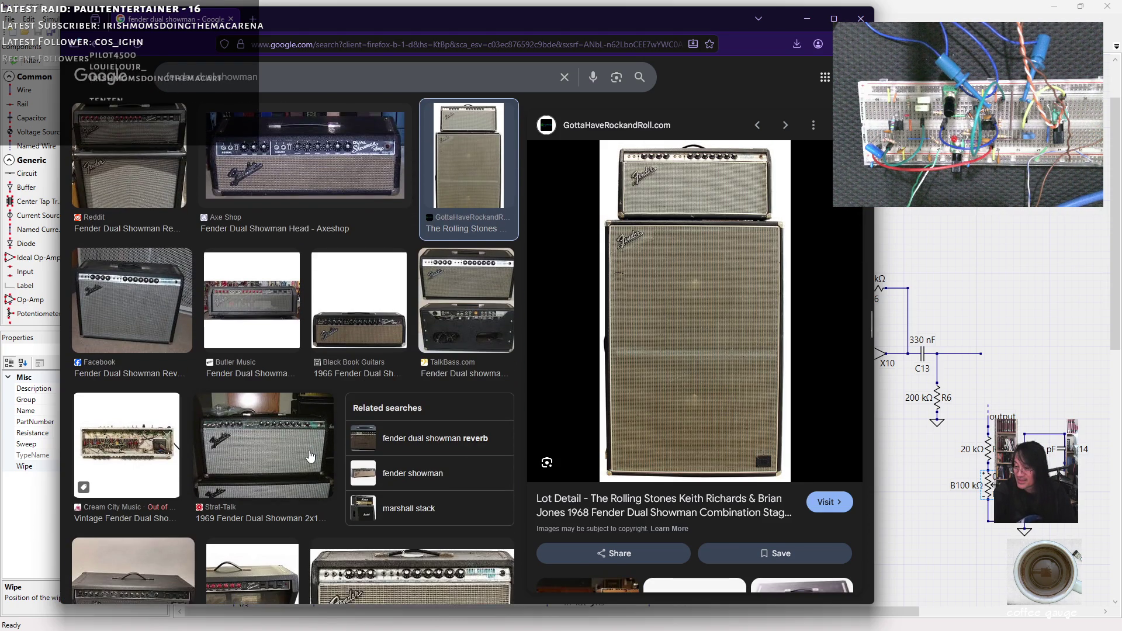
pyautogui.scroll(5, 310, 455)
pyautogui.scroll(-6, 312, 456)
pyautogui.scroll(3, 311, 451)
pyautogui.click(286, 427)
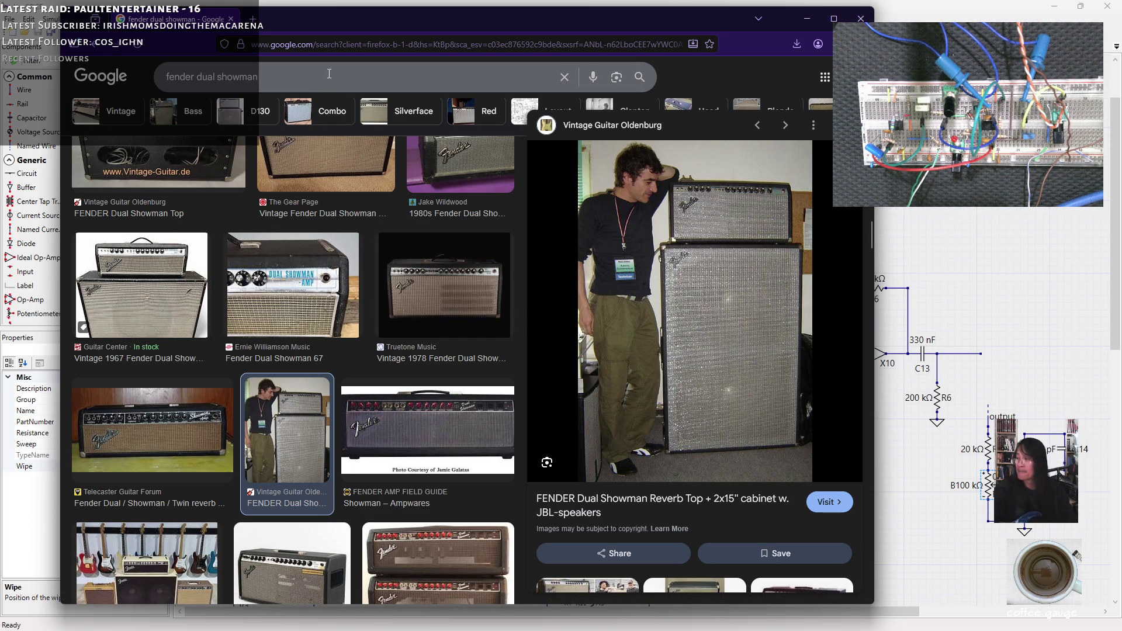
pyautogui.hotkey('alt', 'Tab')
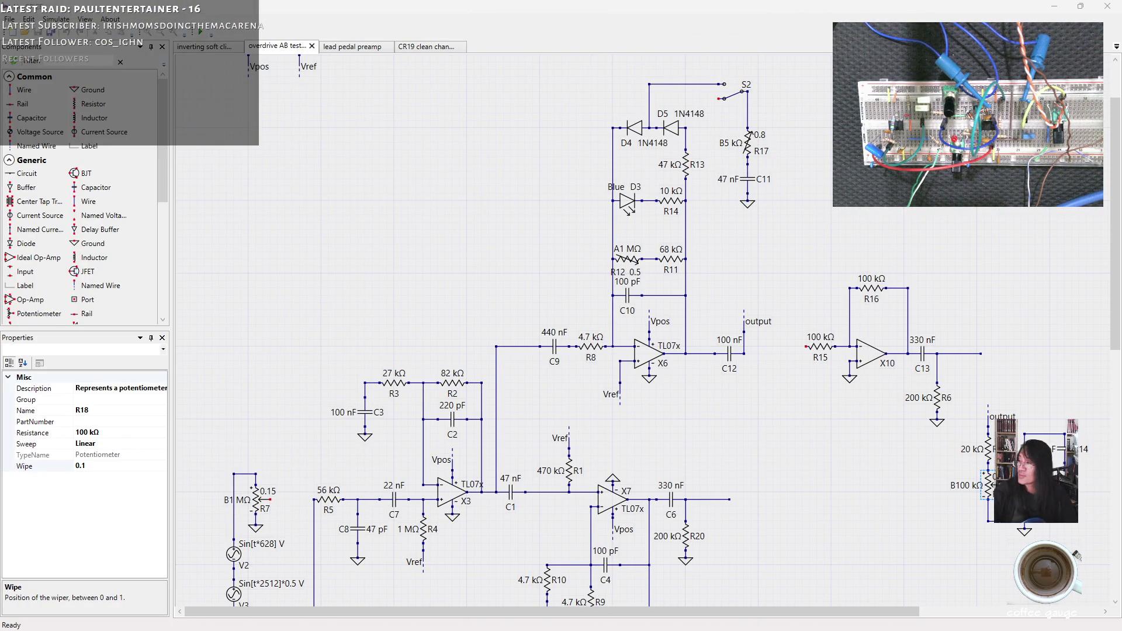
# Step: Launch the overdrive AB tester live simulation, which builds with 0 errors and solves 100 unknowns
pyautogui.click(201, 33)
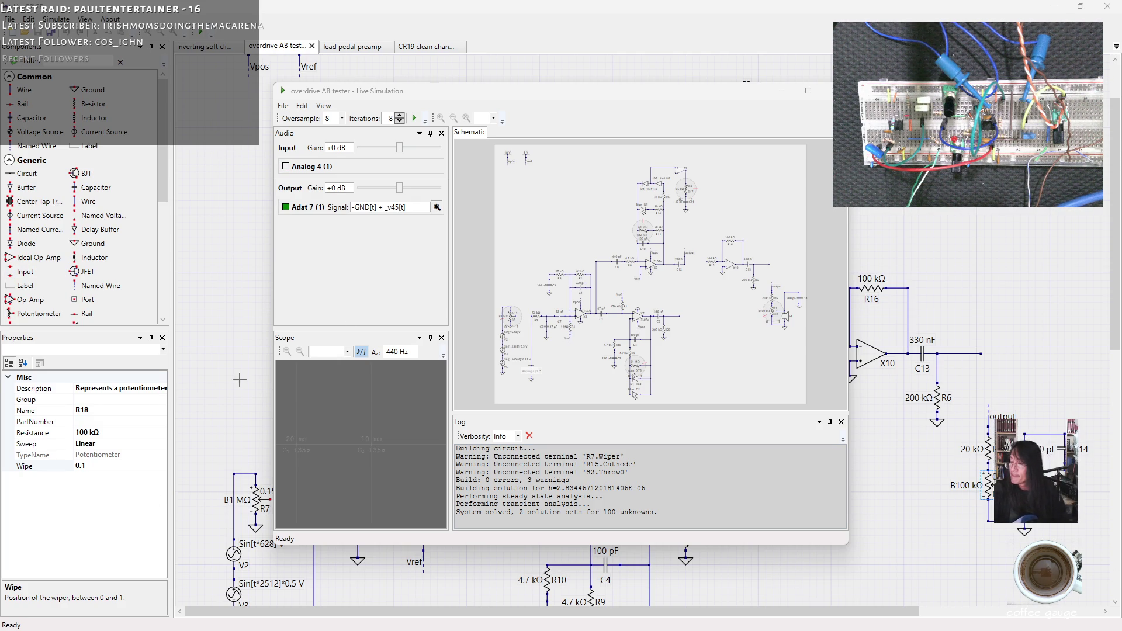
# Step: Set the simulation's Oversample to 4, then move the Scaler 3 plugin window down and right
pyautogui.click(345, 120)
pyautogui.click(334, 170)
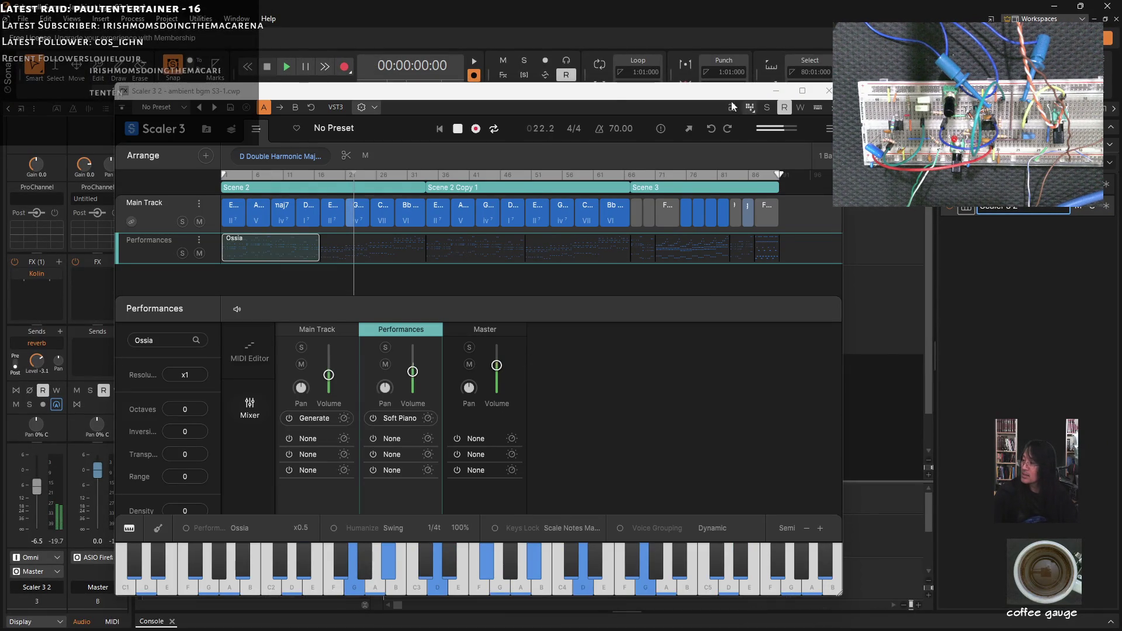
pyautogui.moveTo(610, 97); pyautogui.dragTo(648, 164)
# Step: Minimize the Scaler 3 plugin window to reveal Cakewalk's tracks
pyautogui.click(813, 157)
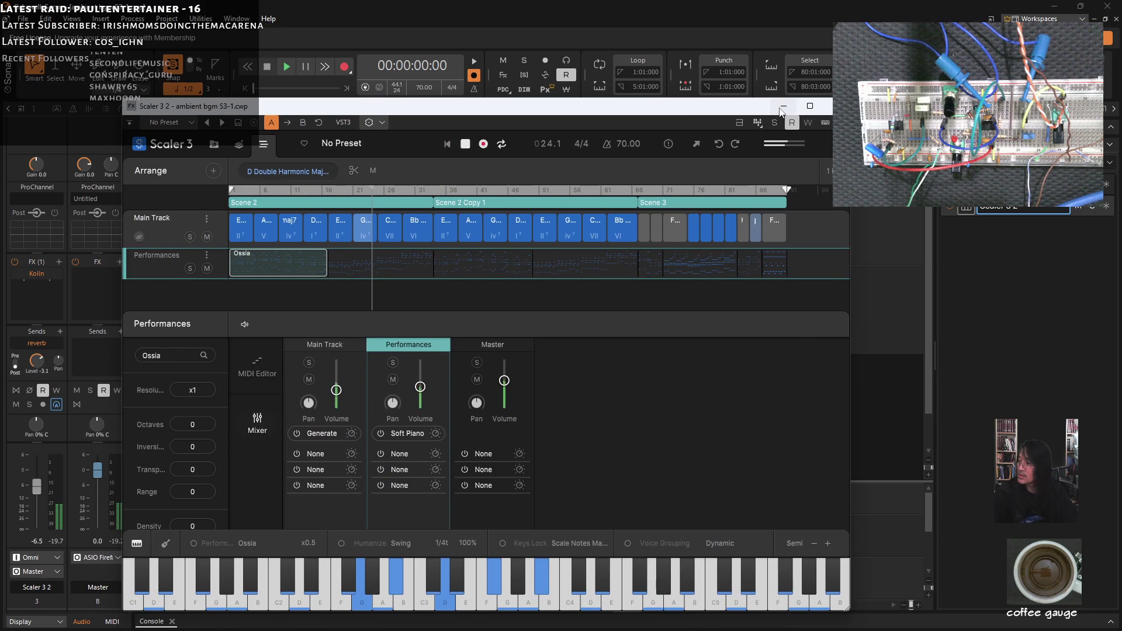
pyautogui.click(782, 108)
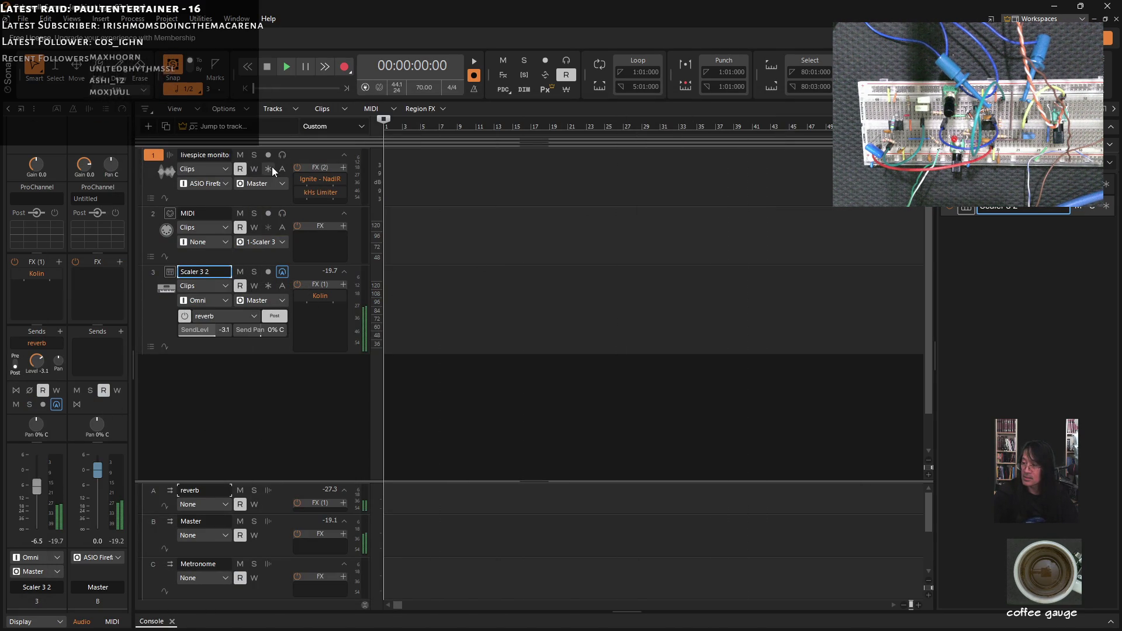
# Step: Enable input echo on the livespice monitor track and add a reverb send with its level raised
pyautogui.click(282, 156)
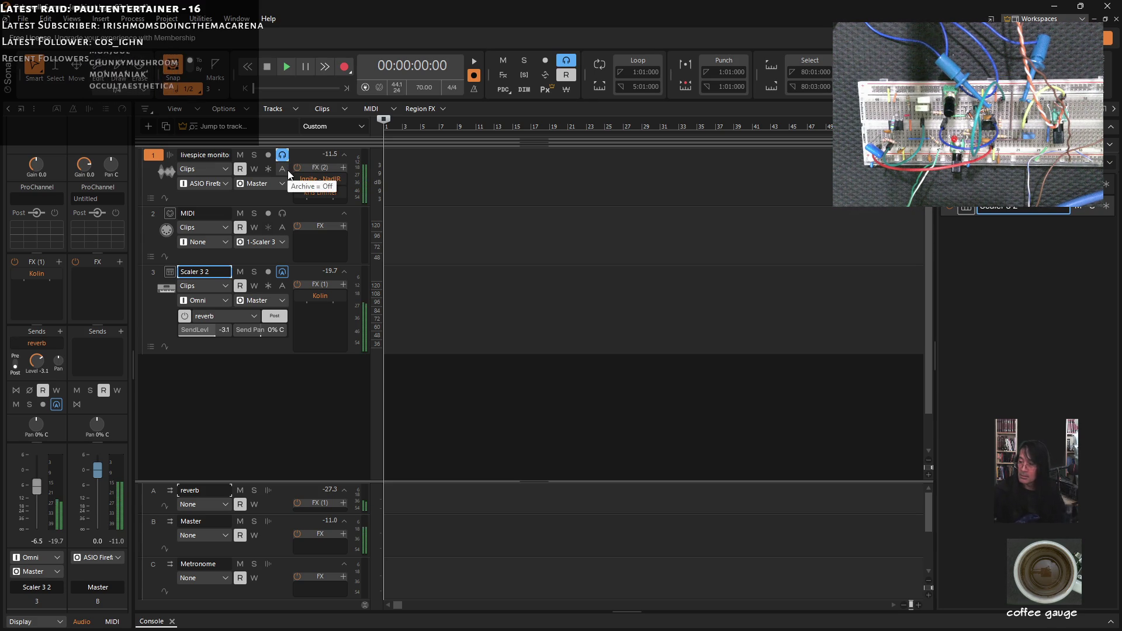
pyautogui.click(156, 184)
pyautogui.click(58, 332)
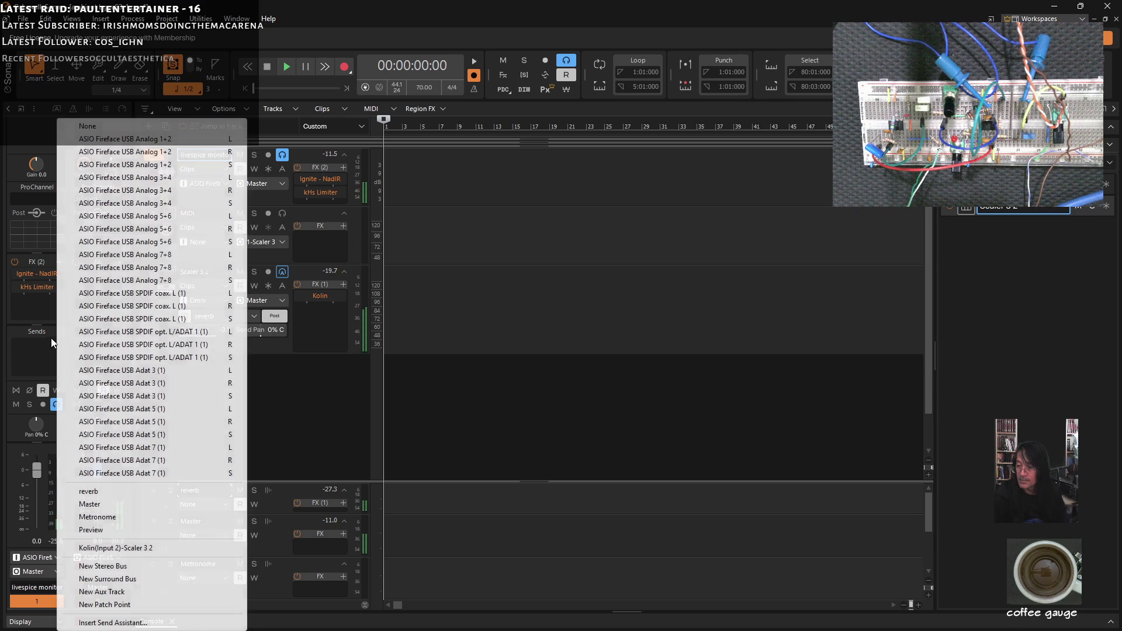
pyautogui.click(106, 491)
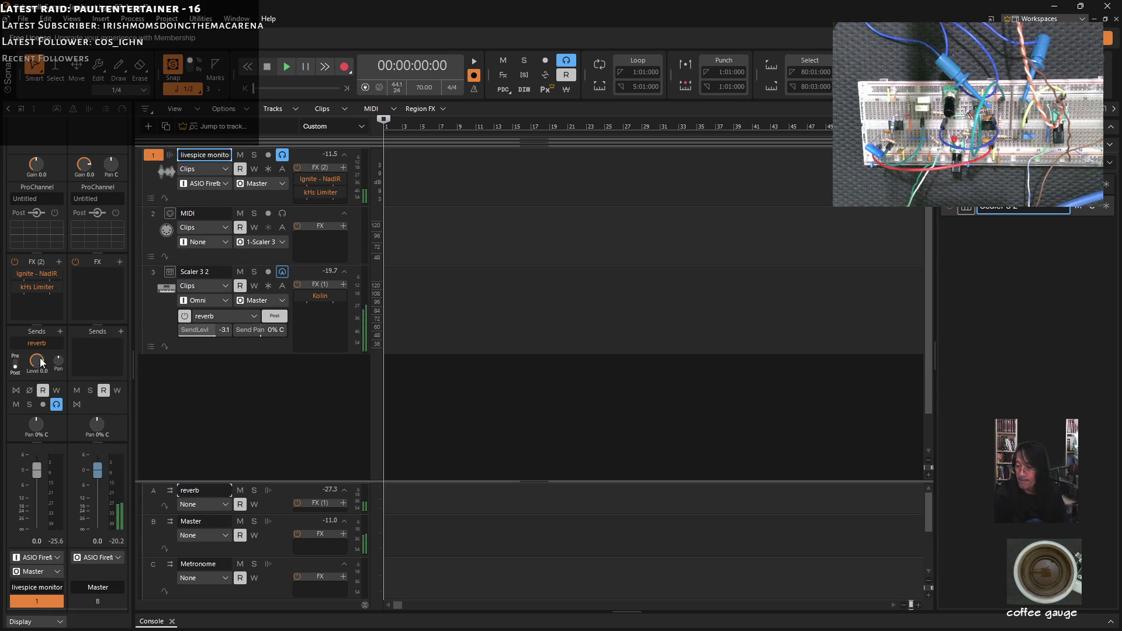
pyautogui.moveTo(41, 363); pyautogui.dragTo(37, 365)
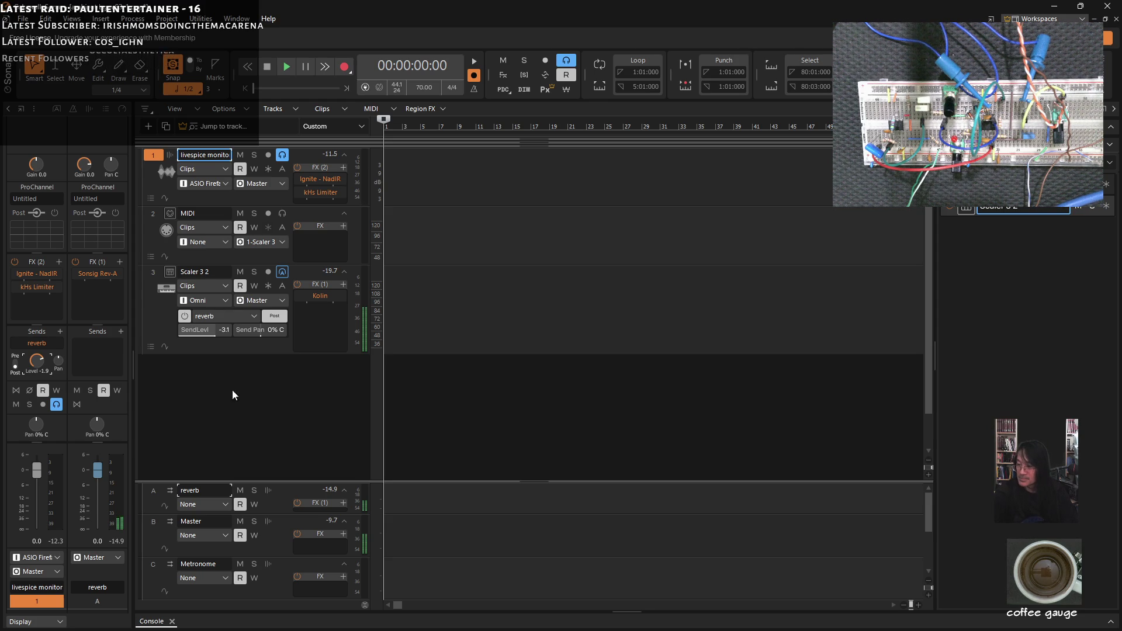
# Step: Mute the Scaler 3 2 track and switch back to the LiveSPICE simulation window
pyautogui.click(240, 272)
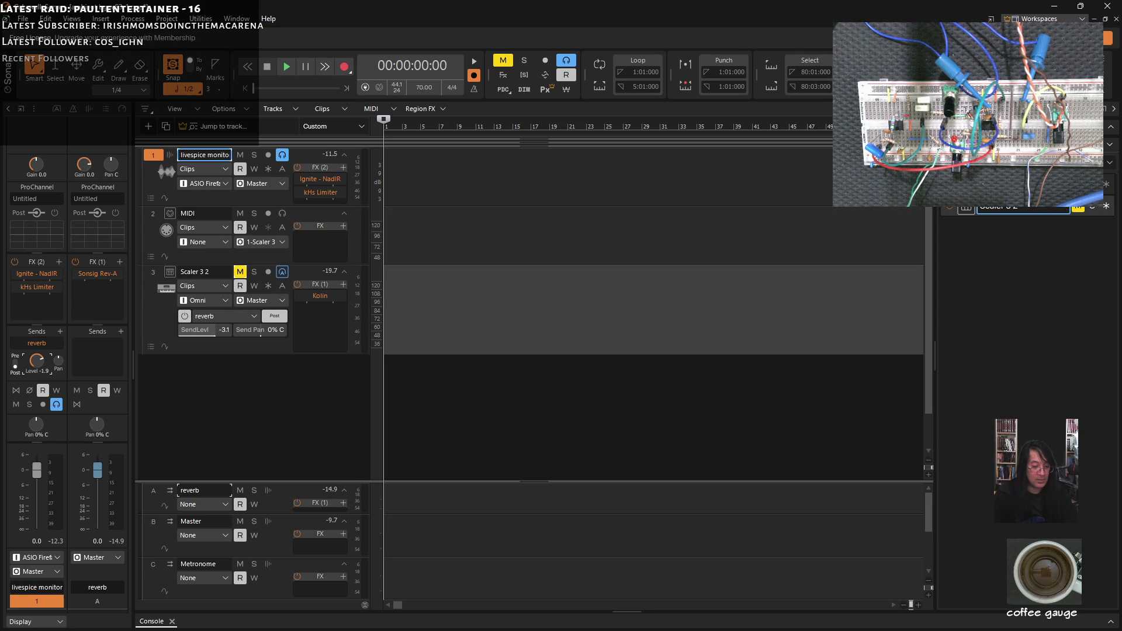
pyautogui.hotkey('alt', 'Tab')
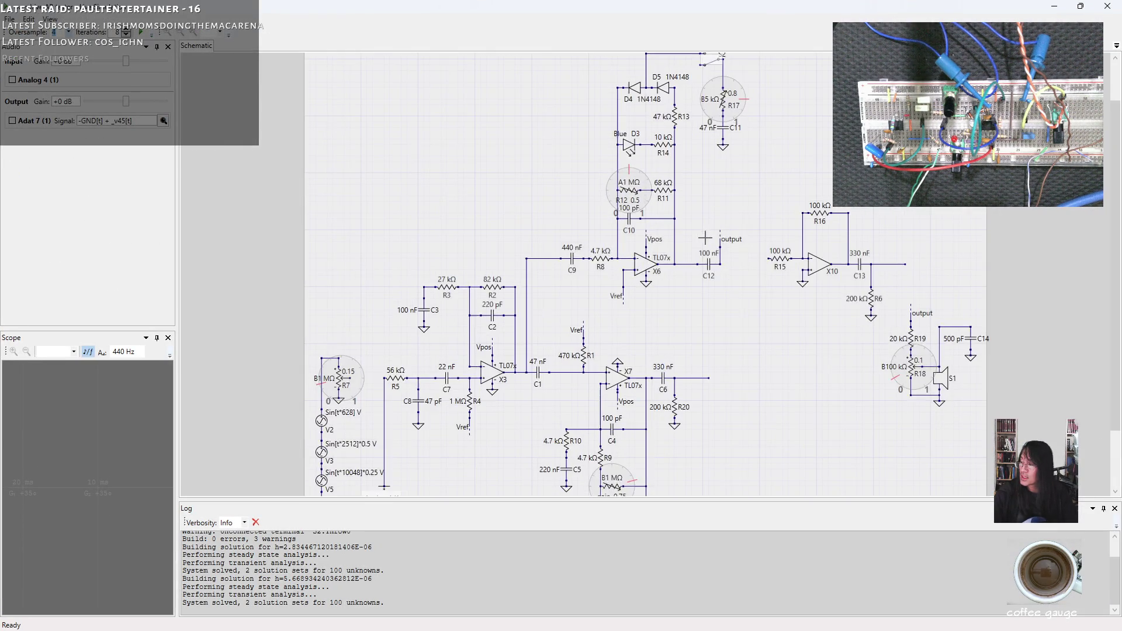
# Step: Scroll the schematic down to the supply sources, then switch back to Cakewalk
pyautogui.moveTo(1113, 295); pyautogui.dragTo(1116, 240)
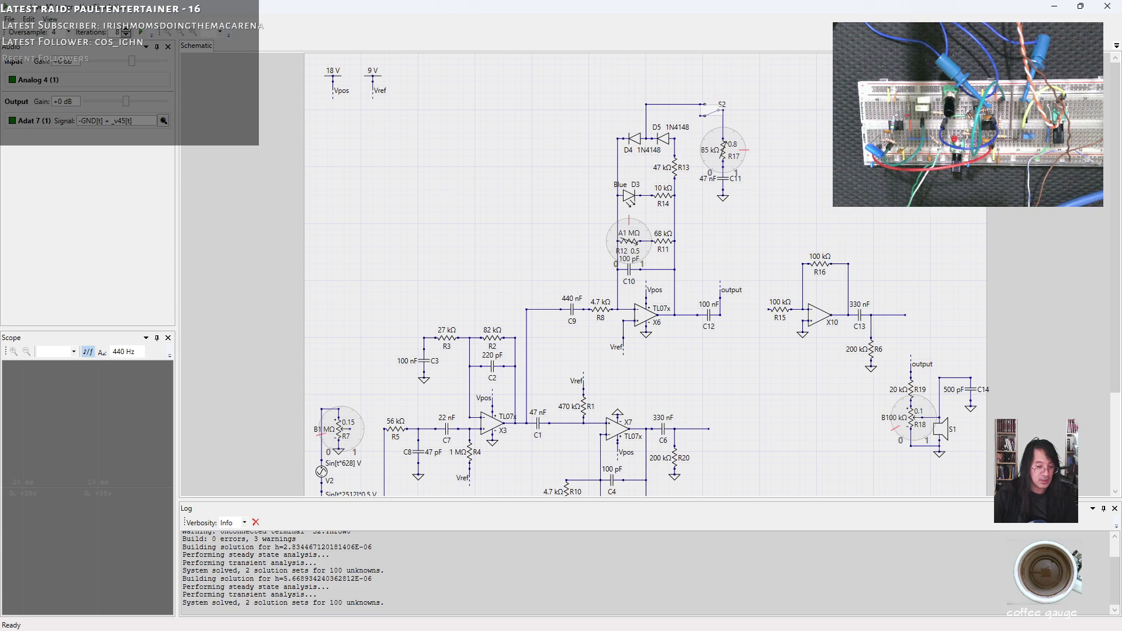
pyautogui.hotkey('alt', 'Tab')
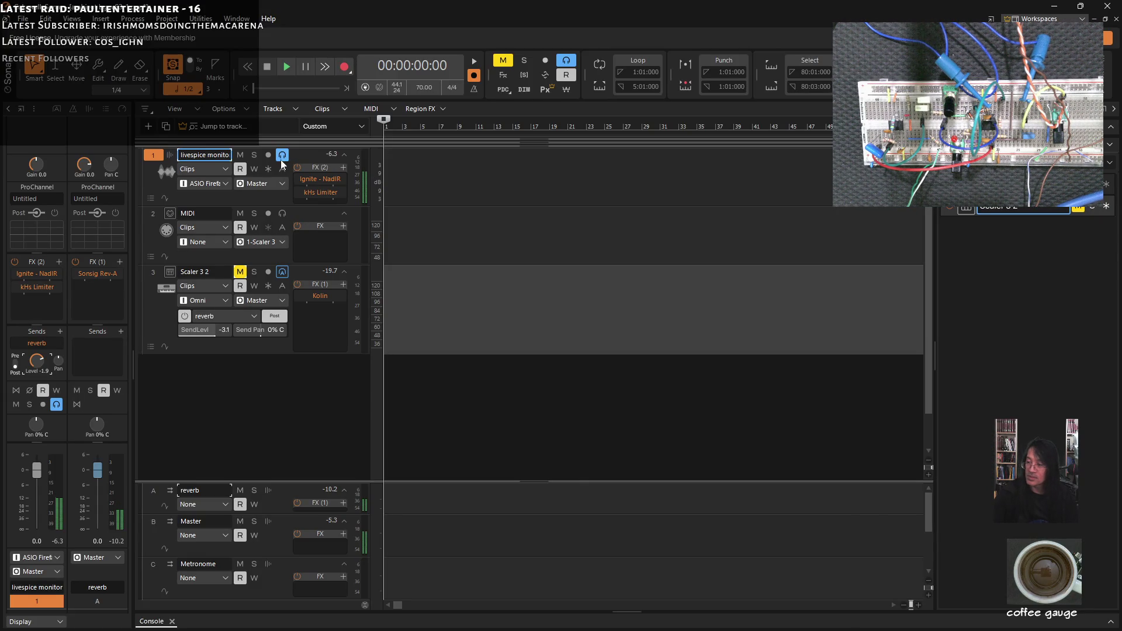
# Step: Arm then disarm recording on the livespice monitor track and glance at the LiveSPICE schematic
pyautogui.click(269, 155)
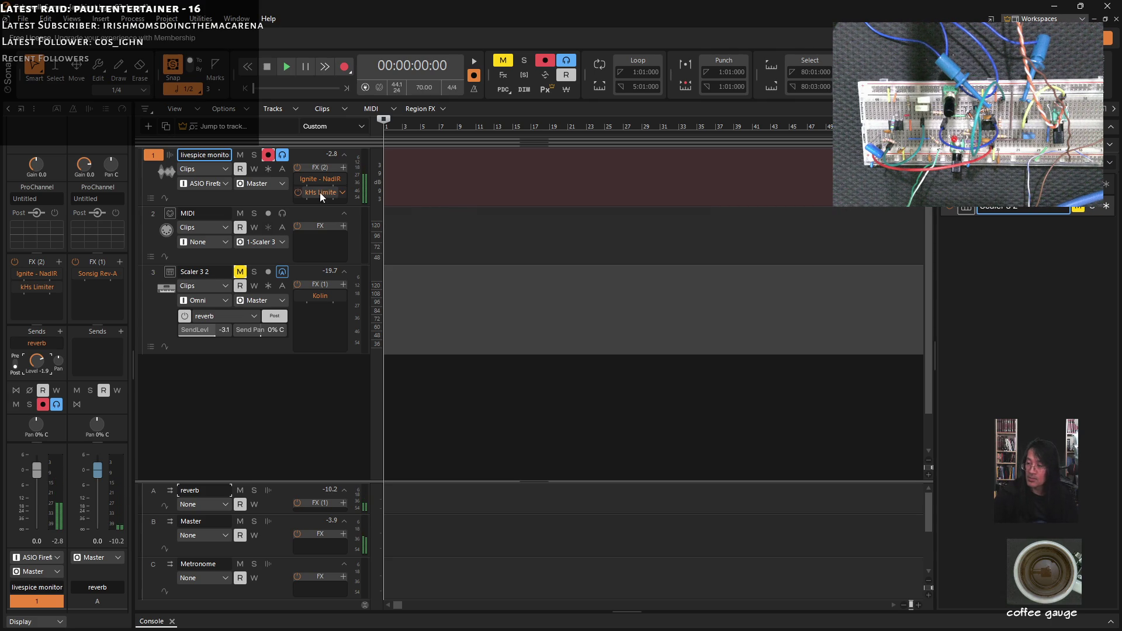
pyautogui.click(269, 155)
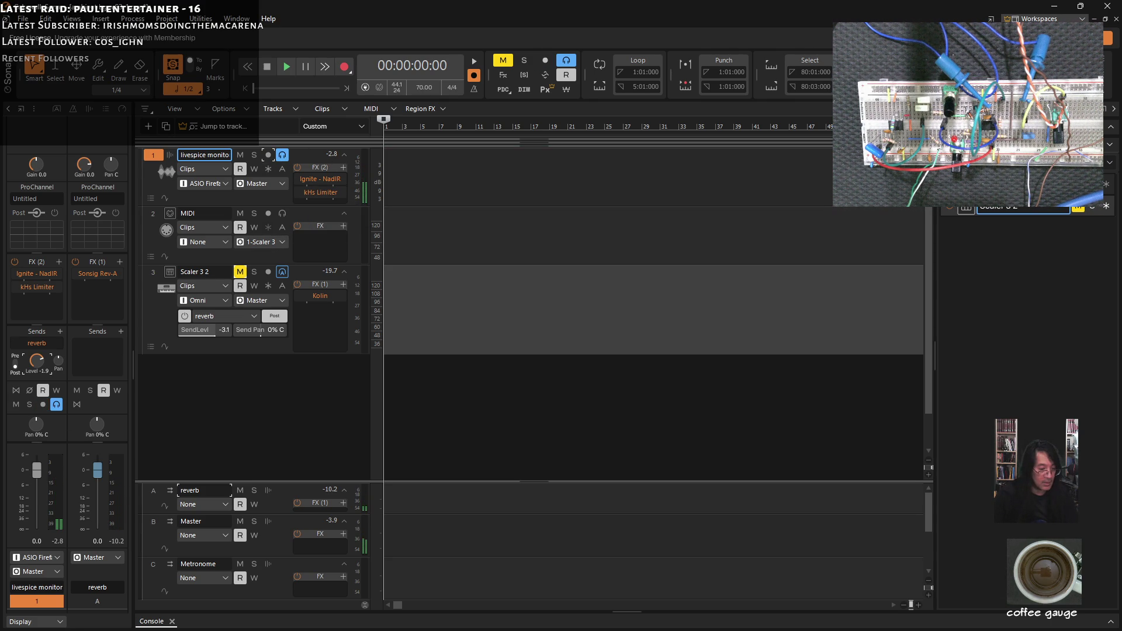
pyautogui.hotkey('alt', 'Tab')
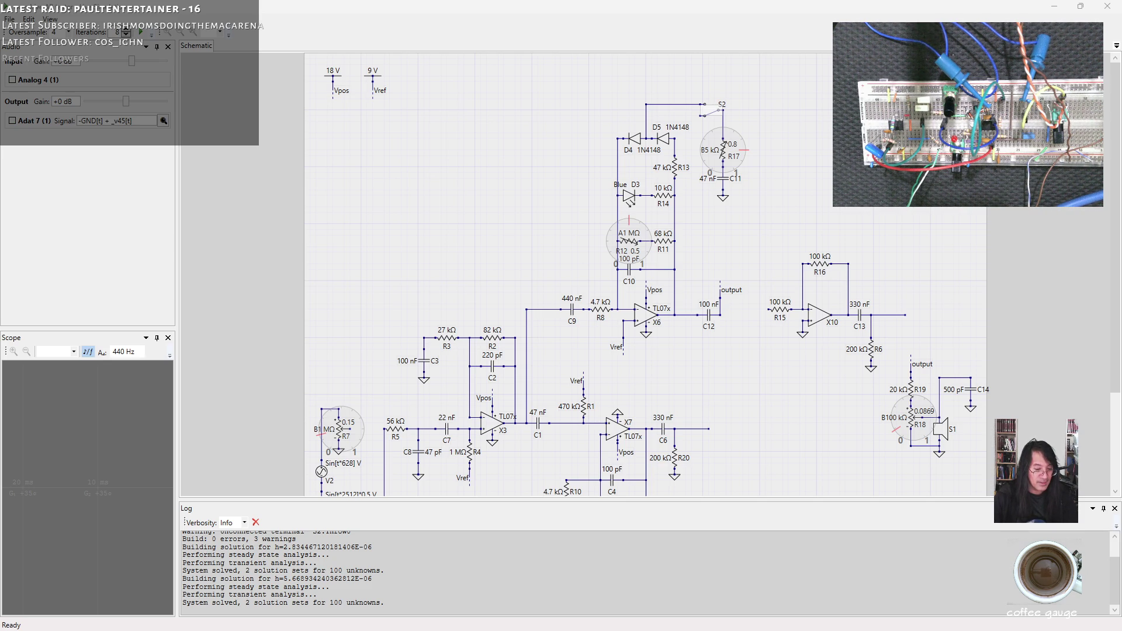
# Step: Back in Cakewalk, unmute Scaler 3 2 and switch to the Guitar.com Dick Dale rig diagram page
pyautogui.hotkey('alt', 'Tab')
pyautogui.hotkey('alt', 'Tab')
pyautogui.hotkey('alt', 'Tab')
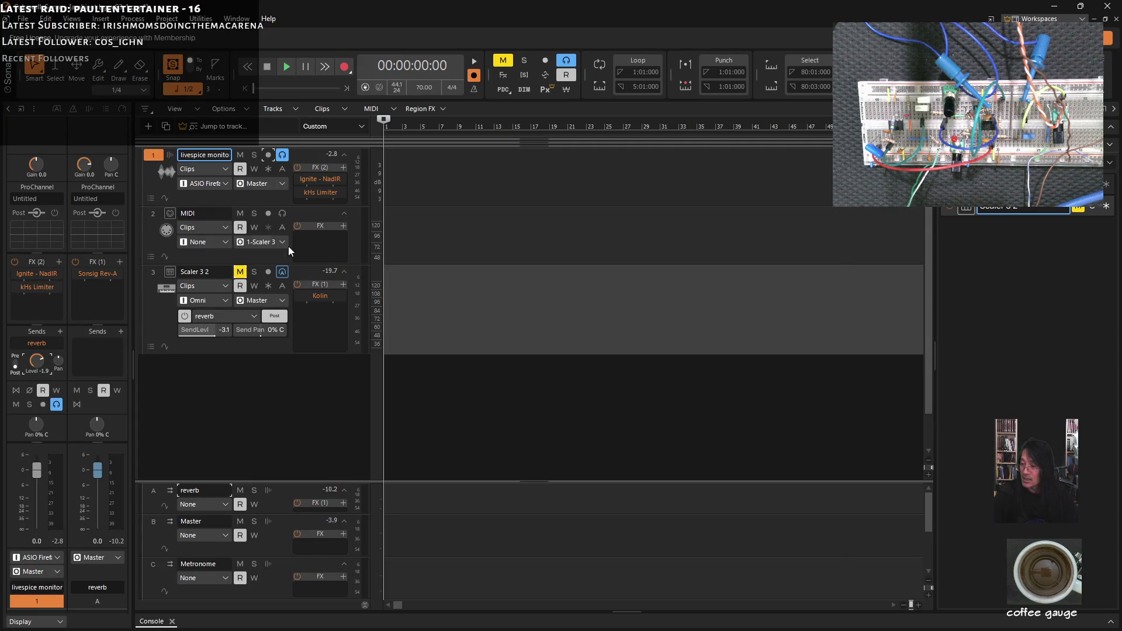
pyautogui.click(240, 271)
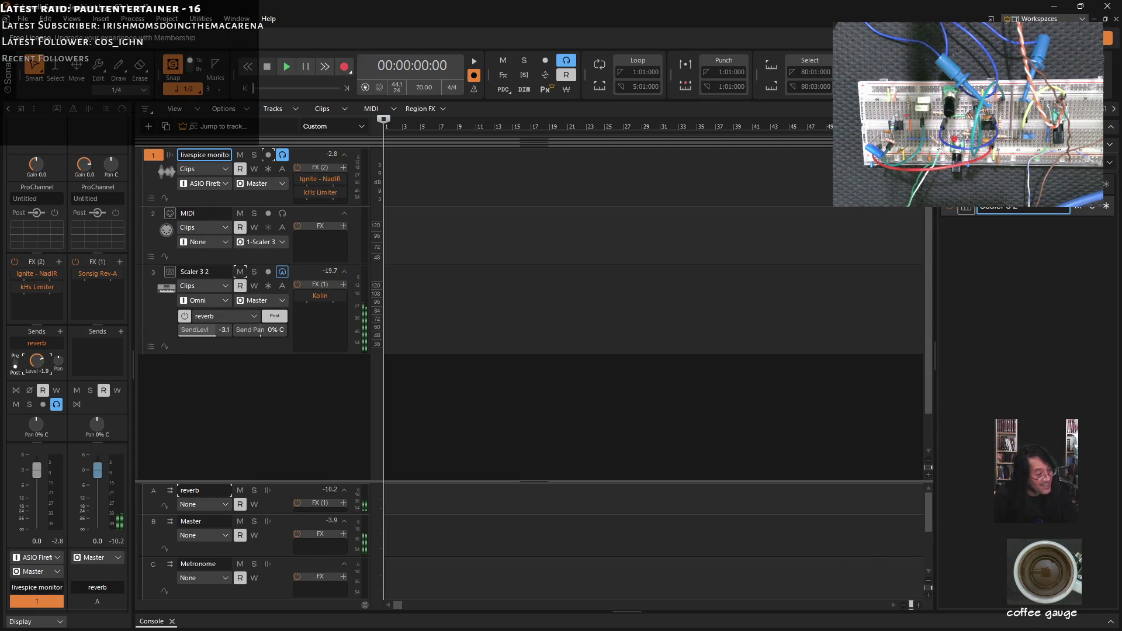
pyautogui.hotkey('alt', 'Tab')
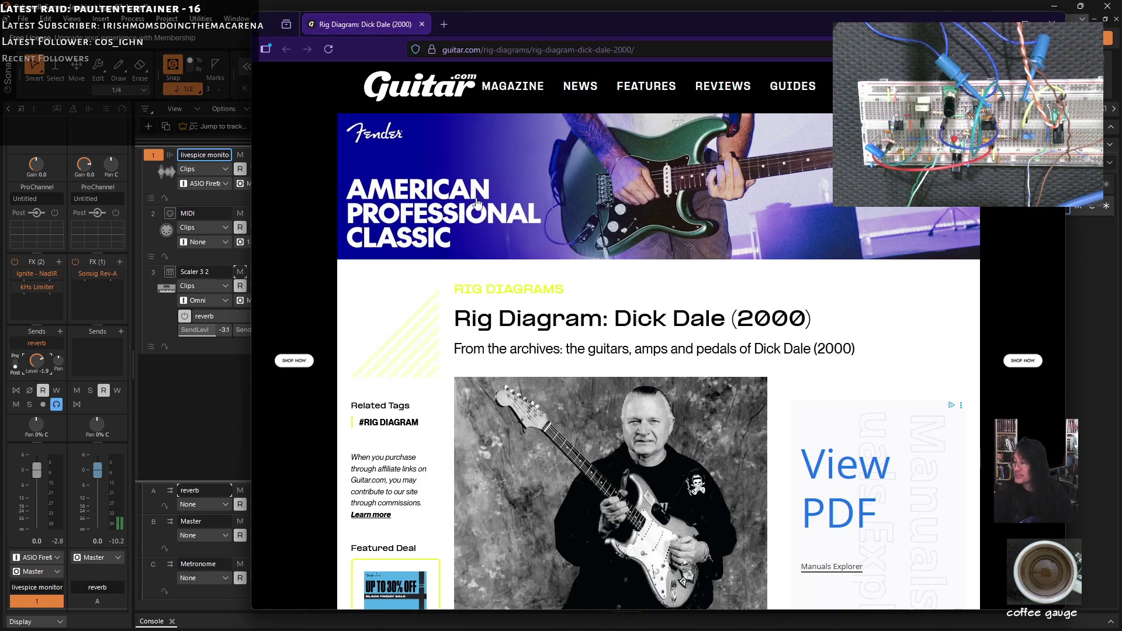
# Step: Shift the browser window left and scroll the Guitar.com rig diagram down to the Showman amps and cabinets
pyautogui.moveTo(597, 30); pyautogui.dragTo(462, 23)
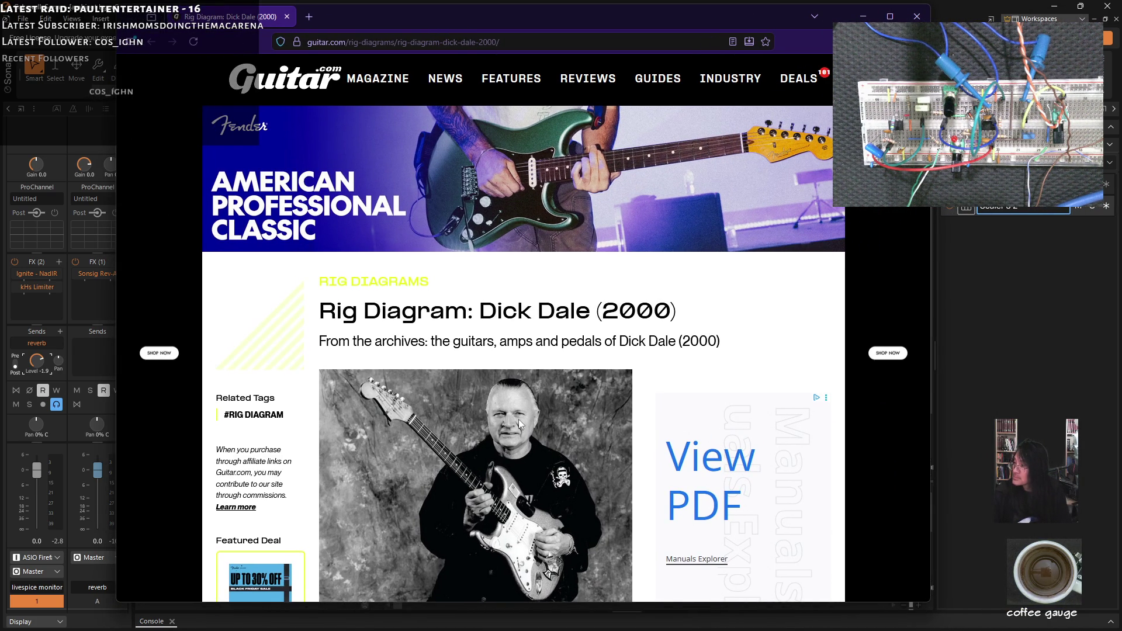
pyautogui.scroll(-3, 518, 419)
pyautogui.scroll(-5, 517, 428)
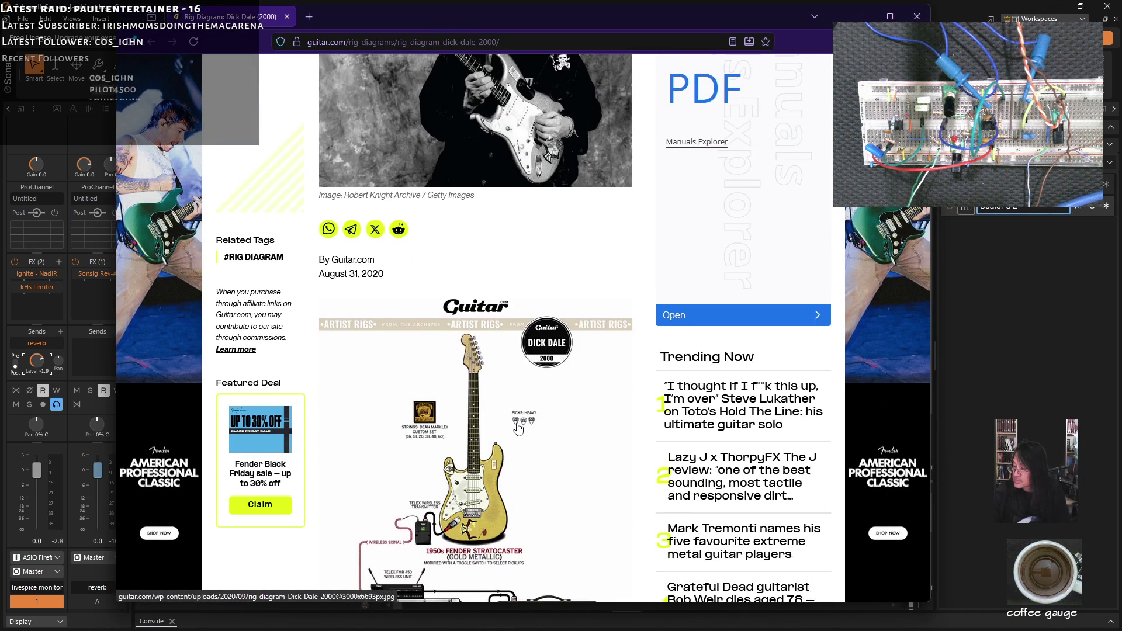
pyautogui.scroll(-1, 518, 428)
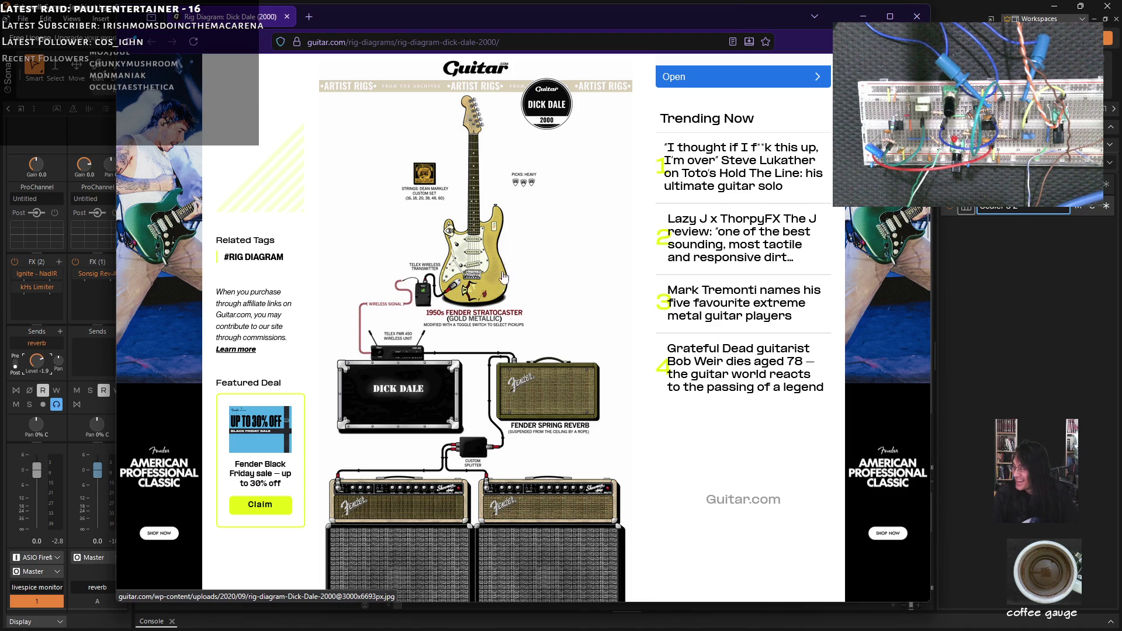
pyautogui.keyDown('ctrl'); pyautogui.scroll(2, 480, 250); pyautogui.keyUp('ctrl')
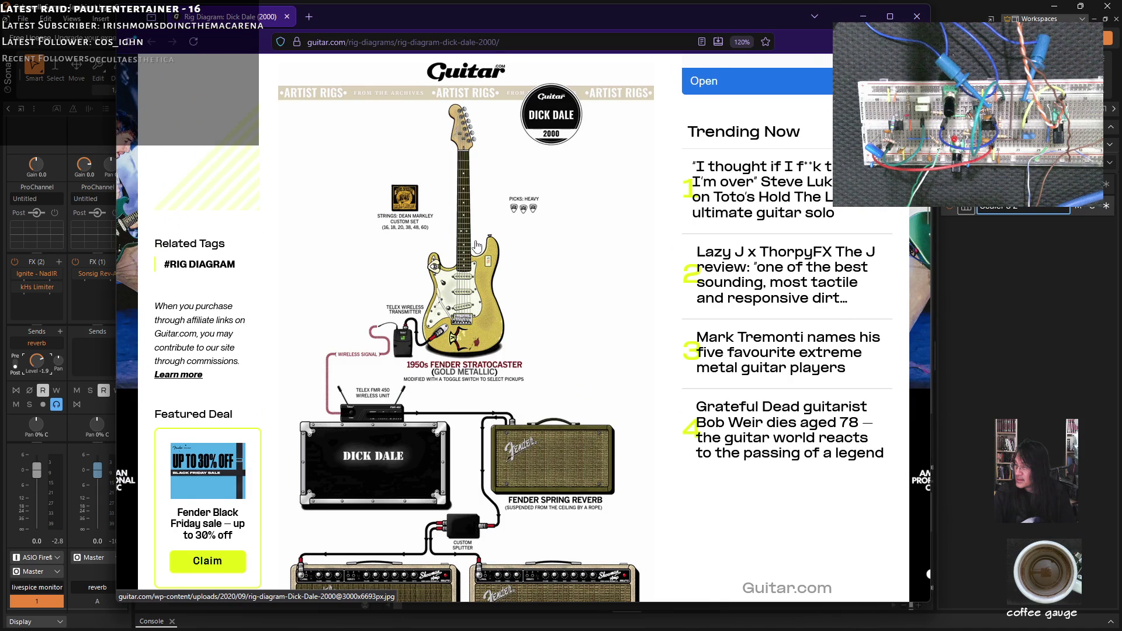
pyautogui.keyDown('ctrl'); pyautogui.scroll(1, 476, 246); pyautogui.keyUp('ctrl')
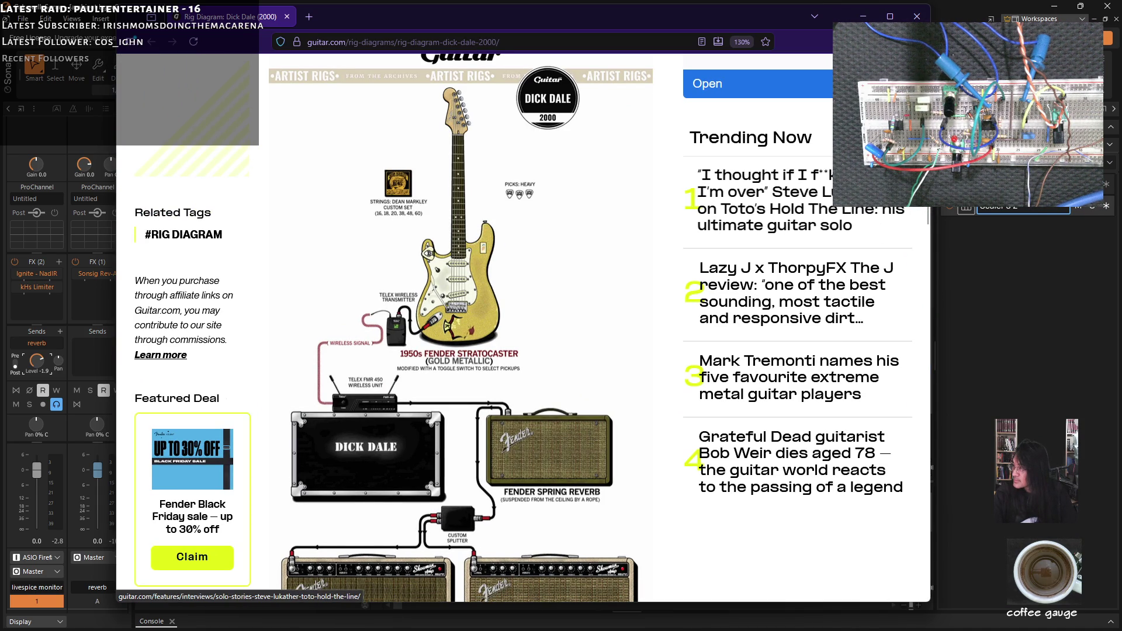
pyautogui.scroll(-5, 922, 224)
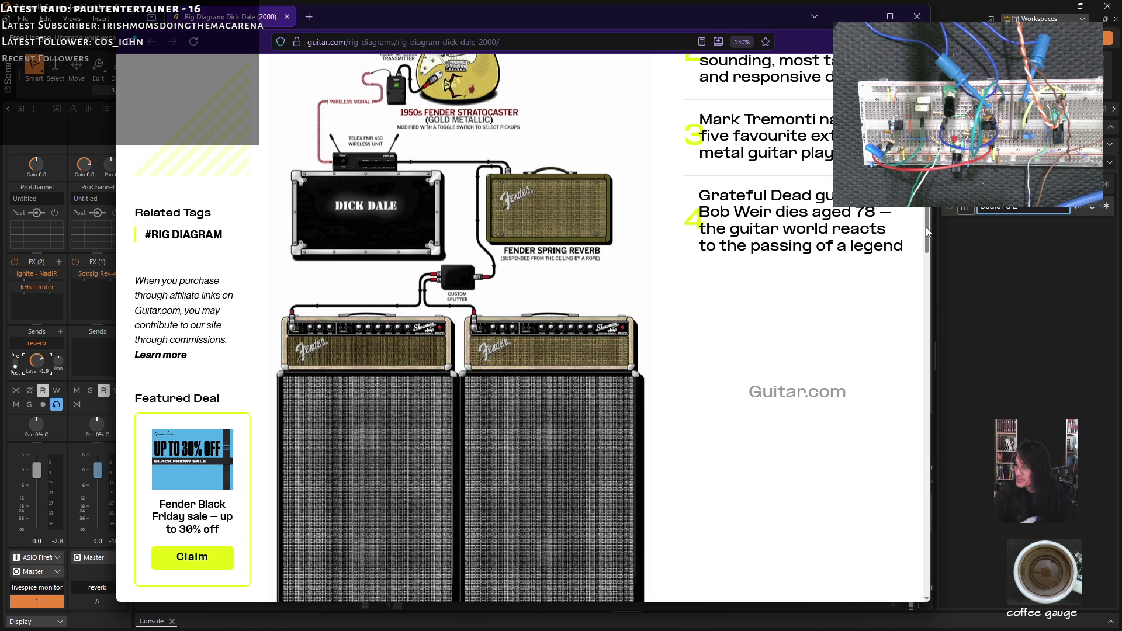
# Step: Scroll the rig diagram from the cabinet caption back up to the guitar, then return to Cakewalk
pyautogui.moveTo(928, 233); pyautogui.dragTo(921, 256)
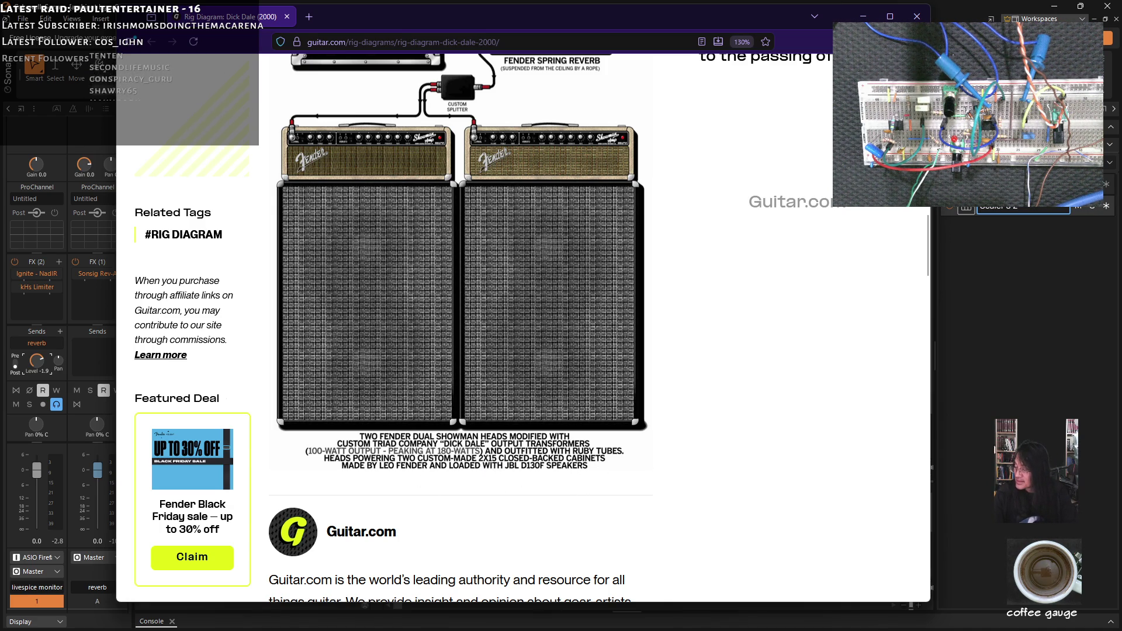
pyautogui.scroll(-4, 928, 258)
pyautogui.scroll(3, 926, 263)
pyautogui.moveTo(926, 262)
pyautogui.mouseDown()
pyautogui.moveTo(925, 208)
pyautogui.moveTo(916, 250)
pyautogui.moveTo(914, 213)
pyautogui.mouseUp()
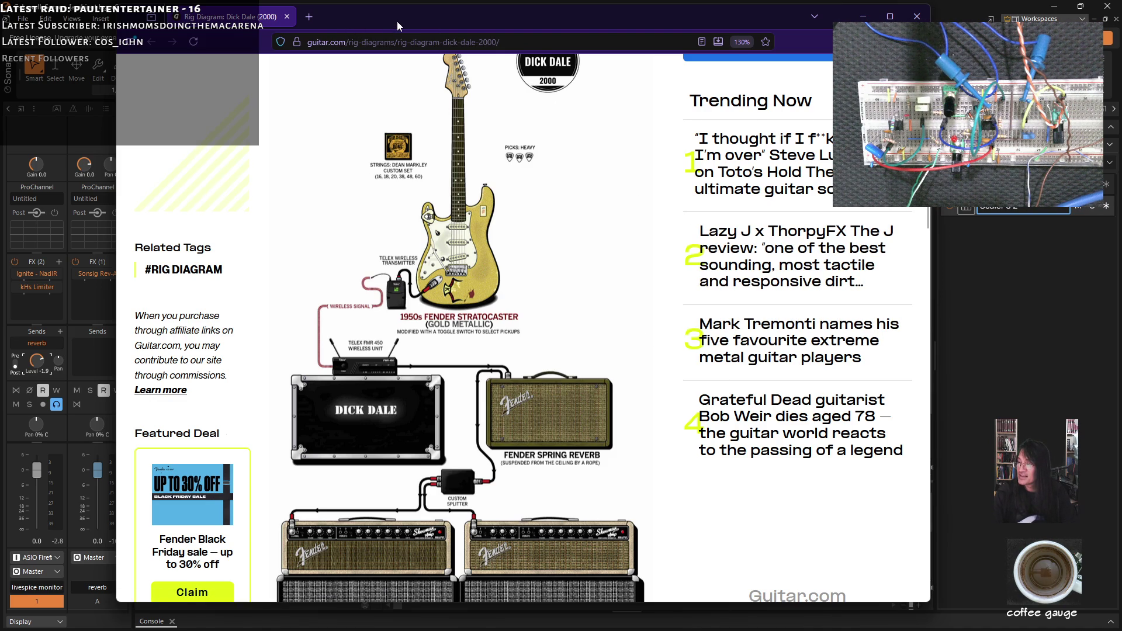
pyautogui.hotkey('alt', 'Tab')
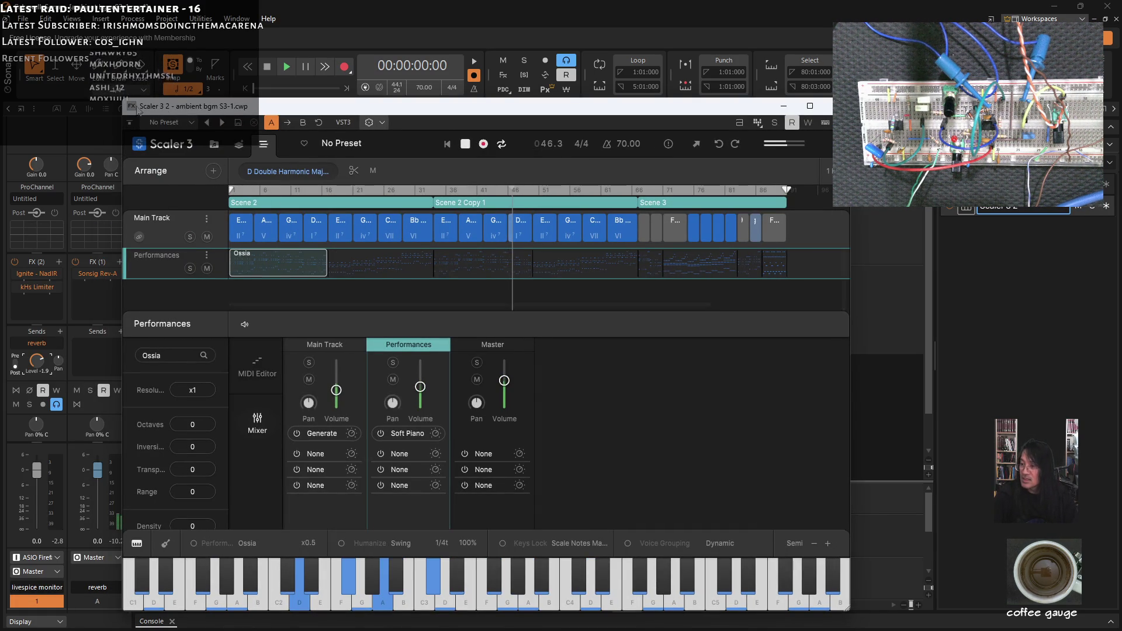
# Step: Open Scaler 3's Chord Set / Current Scale page listing D Harmonic Major, Phrygian Dominant and Mixolydian b6
pyautogui.click(216, 145)
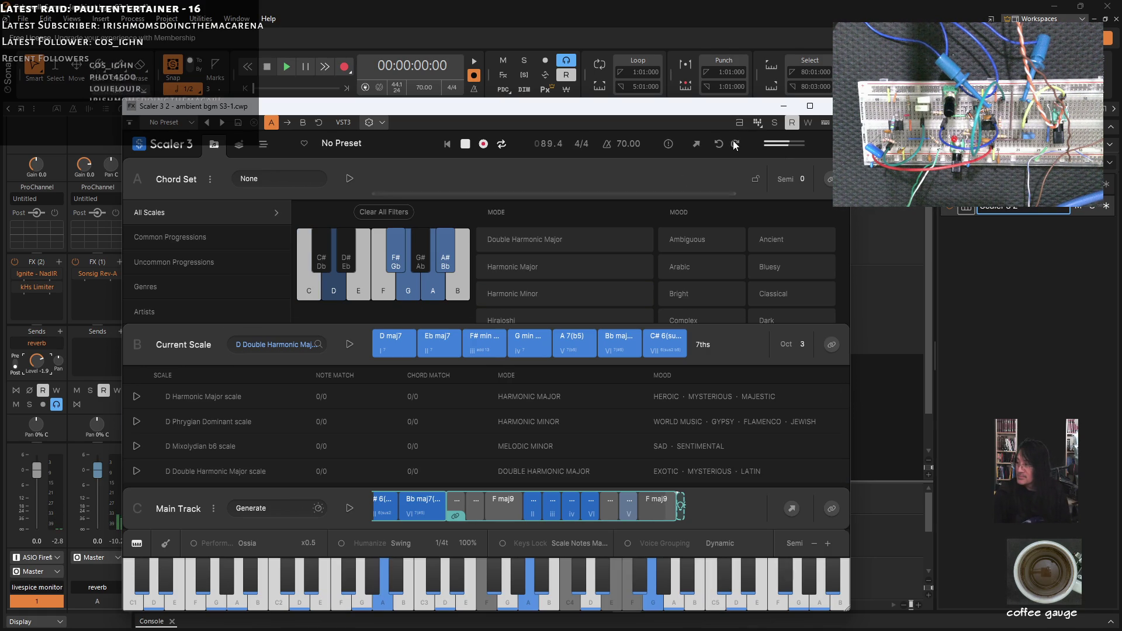
# Step: Minimize the Scaler 3 plugin window to reveal Cakewalk's track view
pyautogui.click(783, 107)
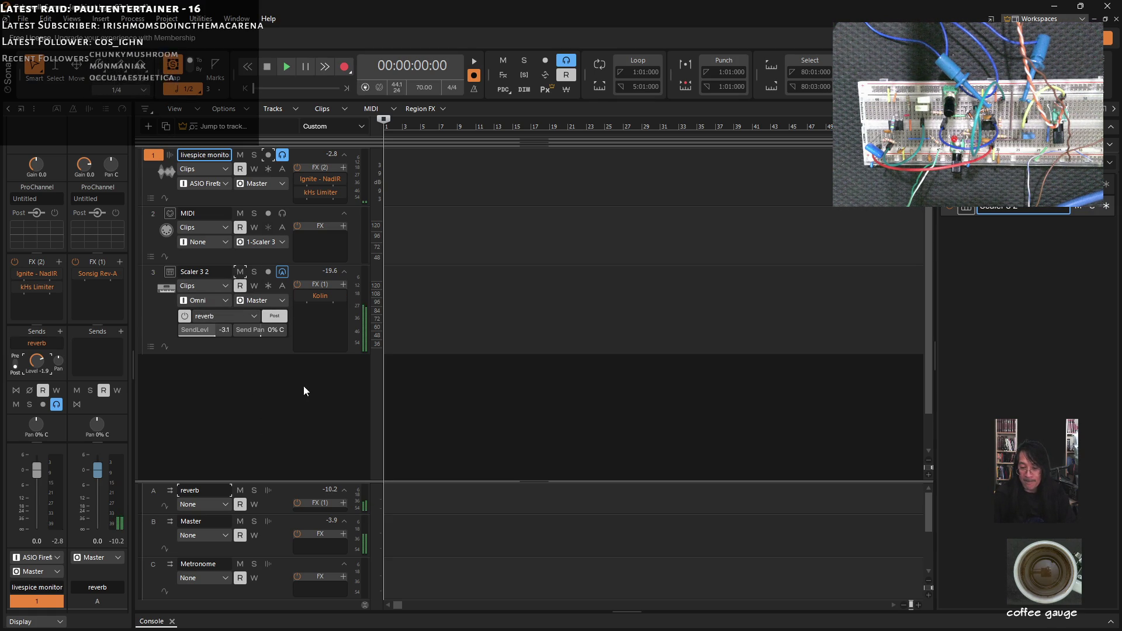
# Step: Mute track 3 (Scaler 3 2) and bring the LiveSPICE simulation window to the front
pyautogui.click(240, 272)
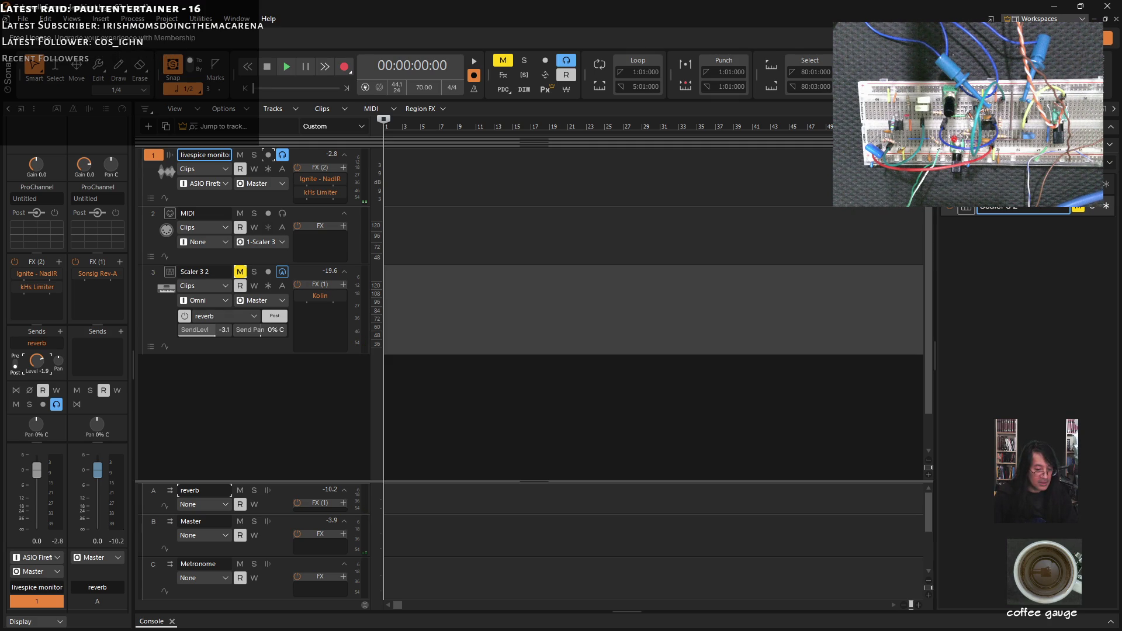
pyautogui.hotkey('alt', 'Tab')
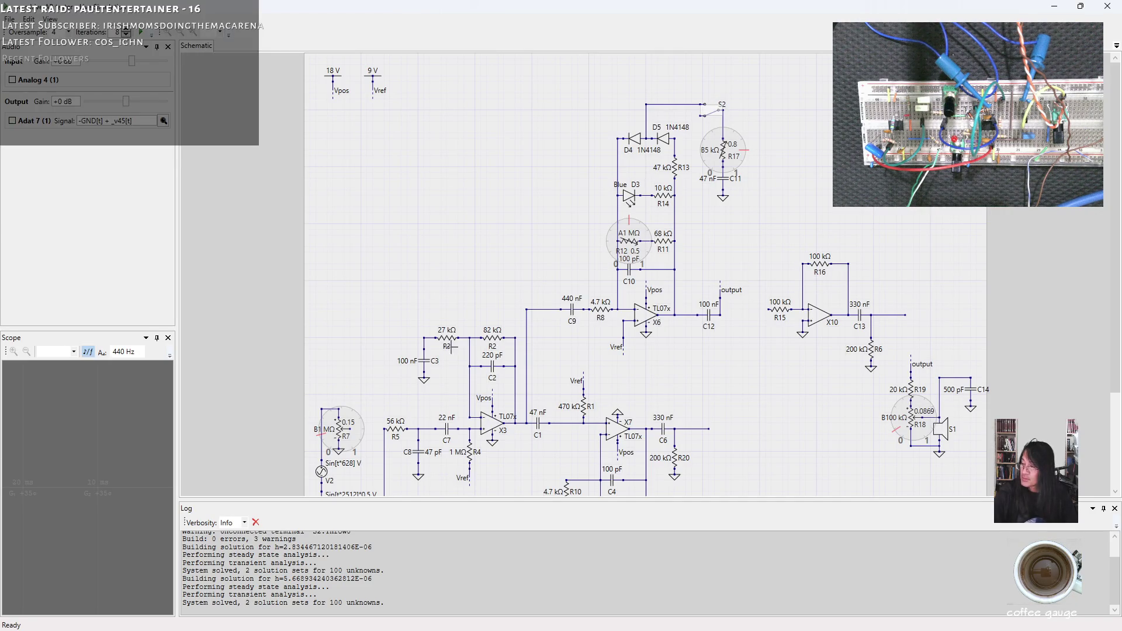
# Step: Scroll the overdrive schematic into view and begin turning the R12 gain pot down from 0.5
pyautogui.scroll(1, 727, 246)
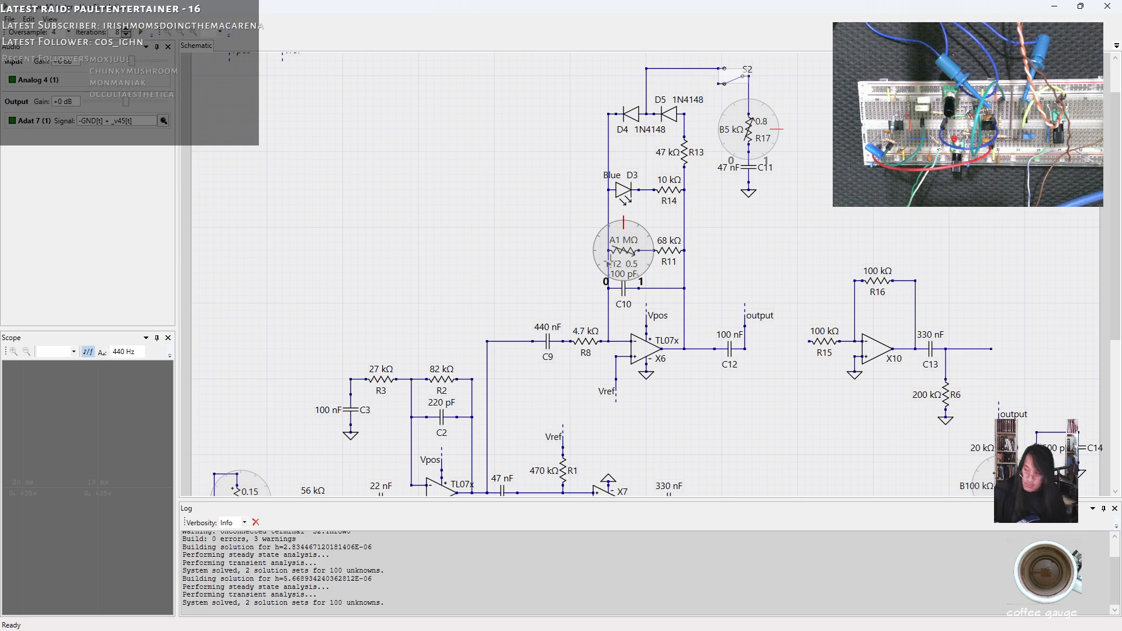
pyautogui.moveTo(611, 260); pyautogui.dragTo(617, 266)
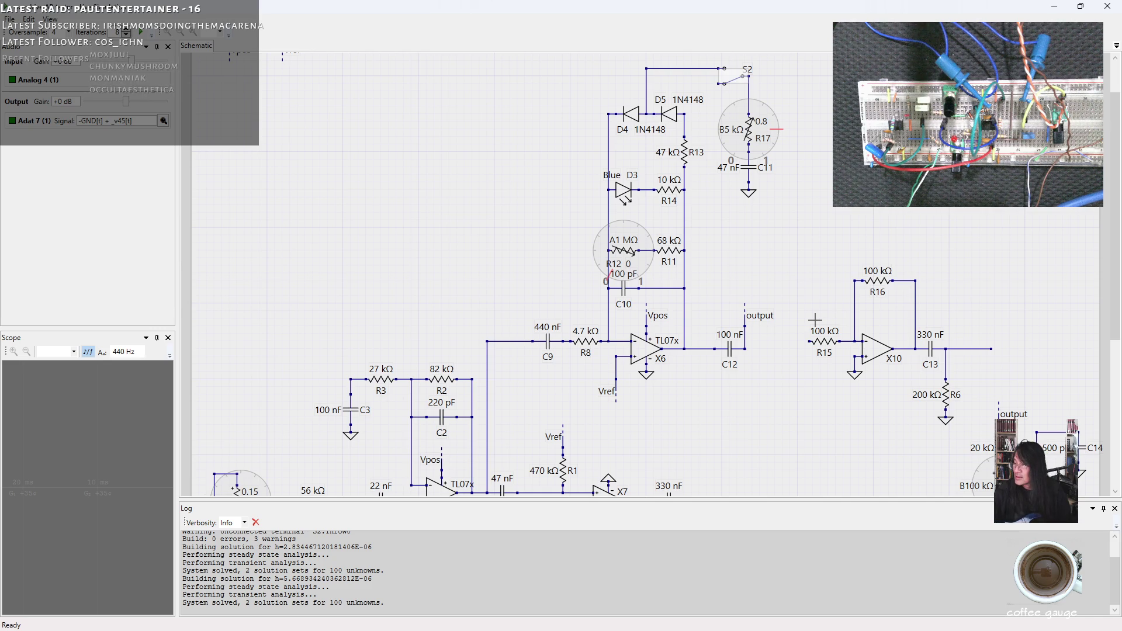
# Step: Raise the R12 gain pot from 0 to 0.198, leaving R17 at 0.8
pyautogui.moveTo(620, 260); pyautogui.dragTo(596, 251)
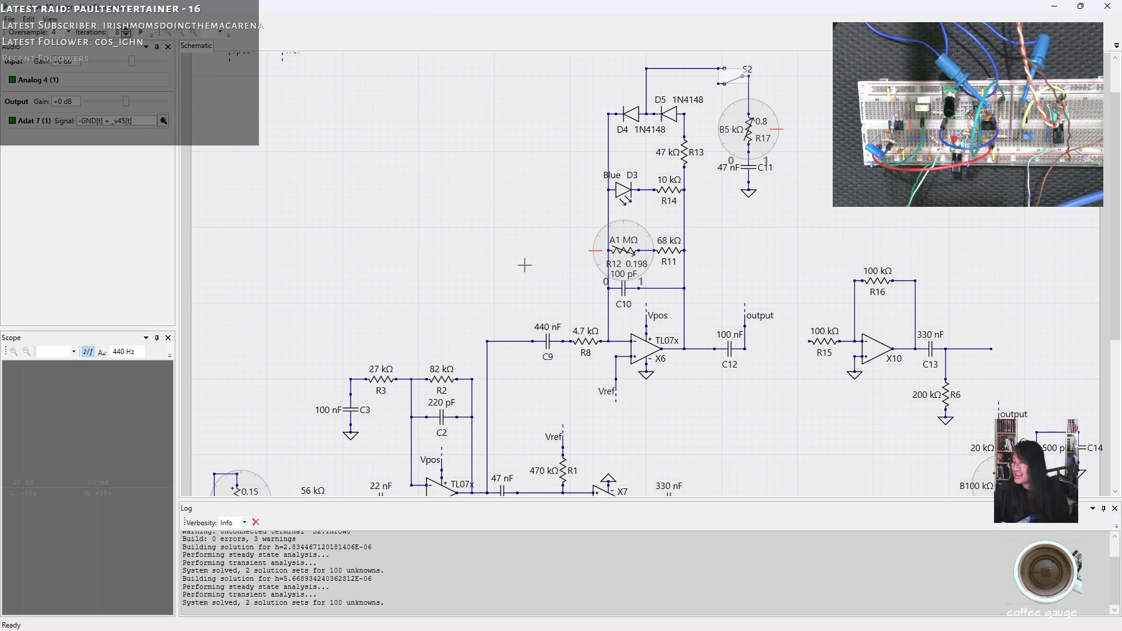
# Step: Turn the R12 gain pot up to 0.363 with R17 staying at 0.8
pyautogui.moveTo(607, 224); pyautogui.dragTo(605, 227)
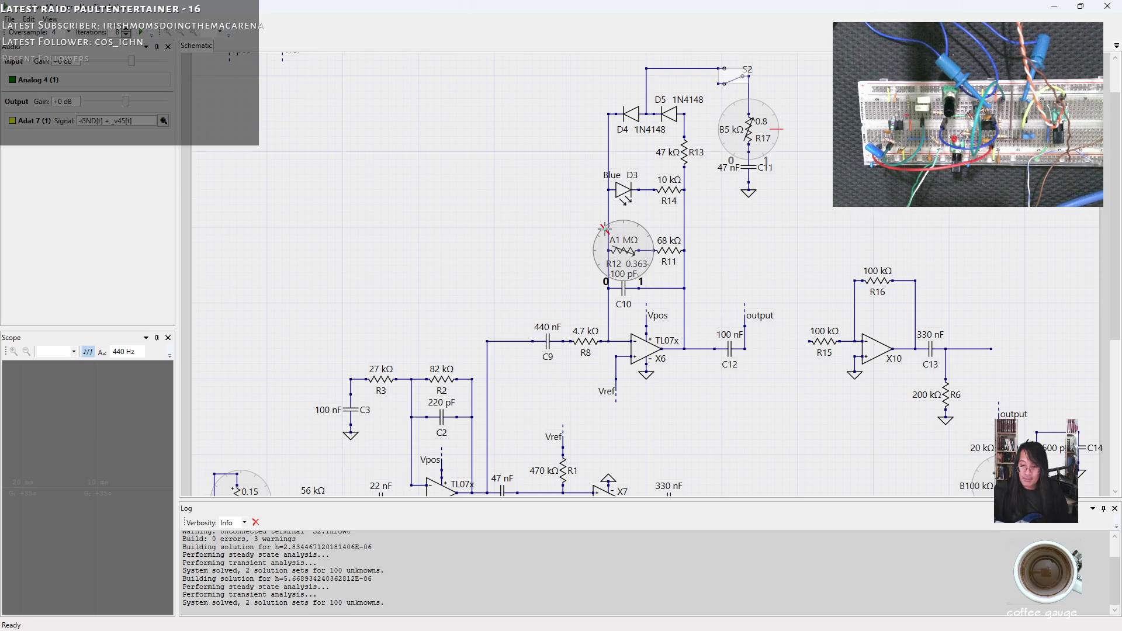
# Step: Sweep the R12 gain pot through 0.496, 0.71 and 0.871 up to 0.995, then flip switch S2
pyautogui.moveTo(602, 228); pyautogui.dragTo(623, 223)
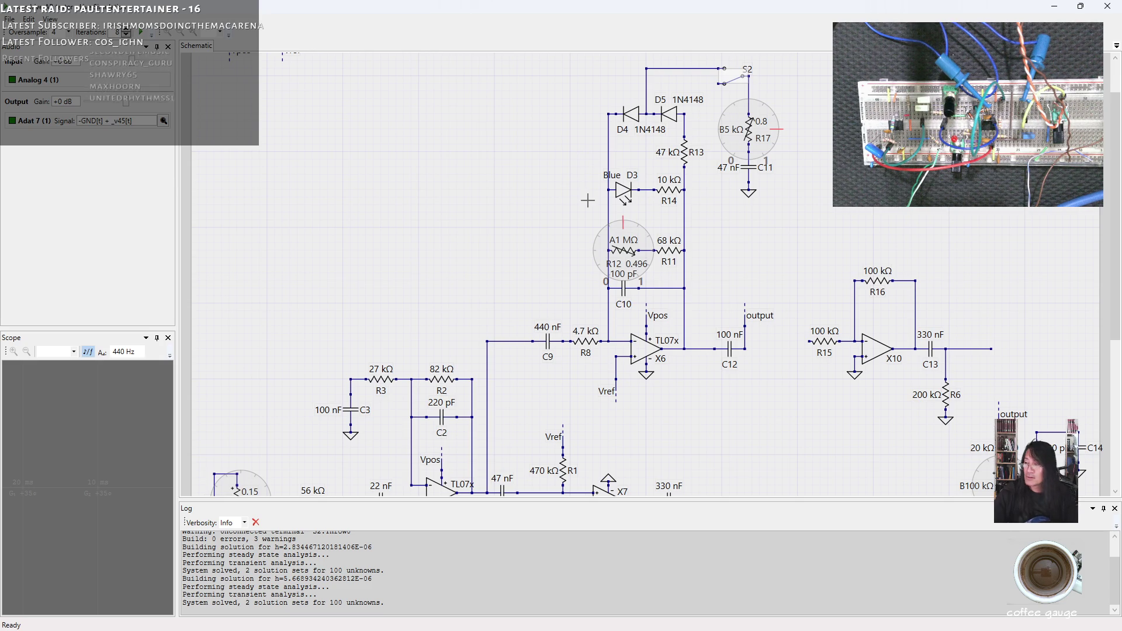
pyautogui.moveTo(649, 240); pyautogui.dragTo(667, 240)
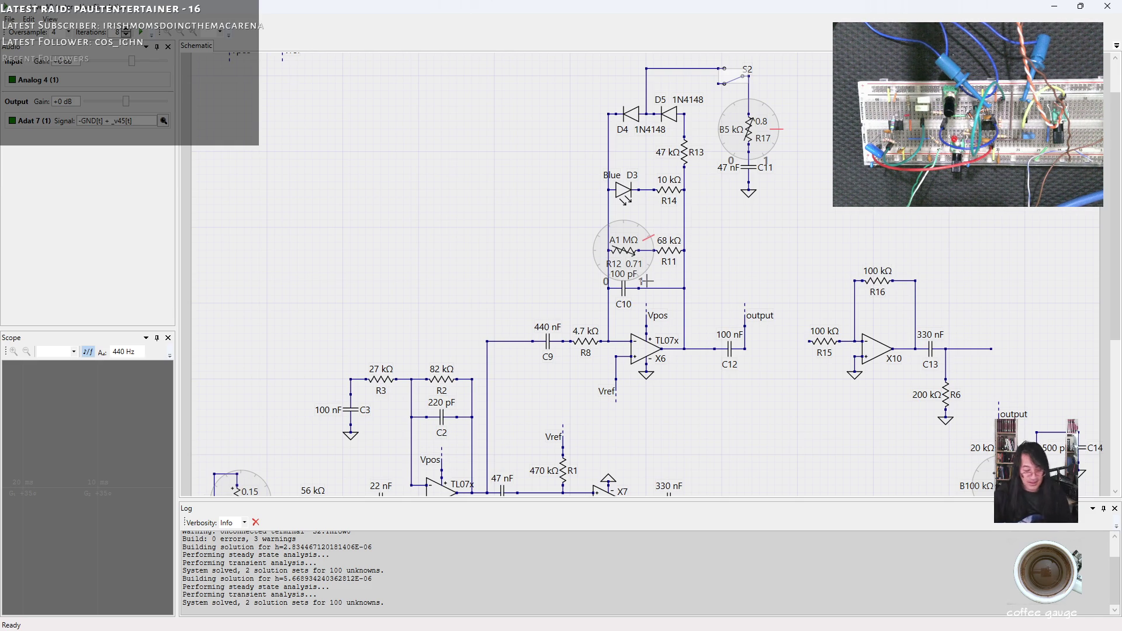
pyautogui.moveTo(642, 285)
pyautogui.mouseDown()
pyautogui.moveTo(599, 298)
pyautogui.moveTo(648, 263)
pyautogui.moveTo(679, 261)
pyautogui.mouseUp()
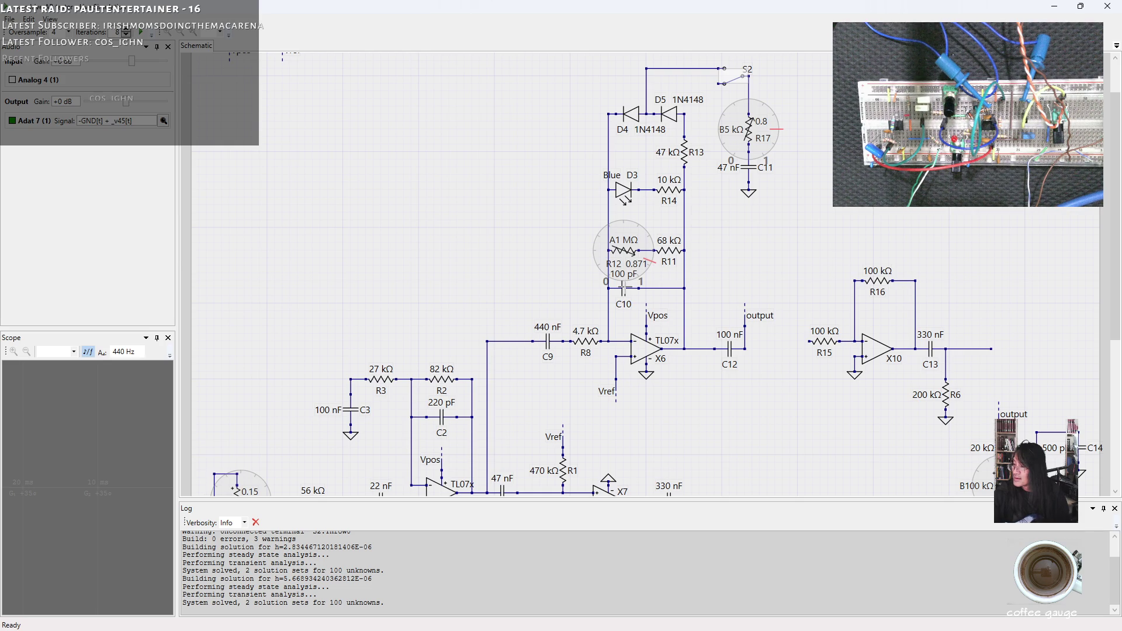
pyautogui.moveTo(648, 260); pyautogui.dragTo(779, 259)
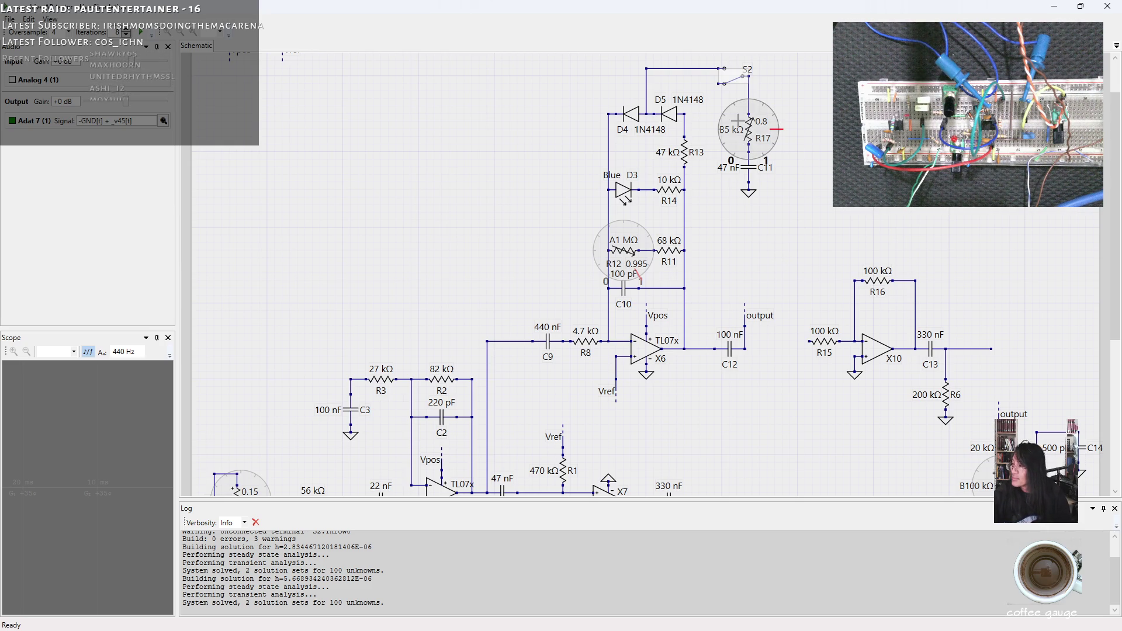
pyautogui.click(726, 72)
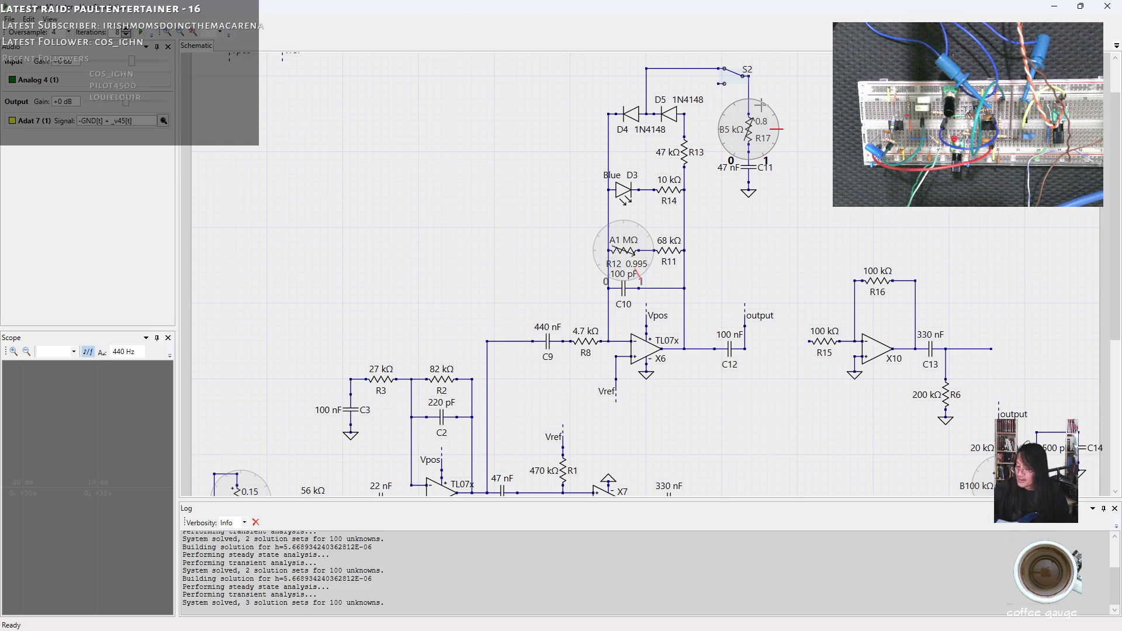
# Step: Flip switch S2 back, then to its other contact again to compare both positions
pyautogui.click(729, 75)
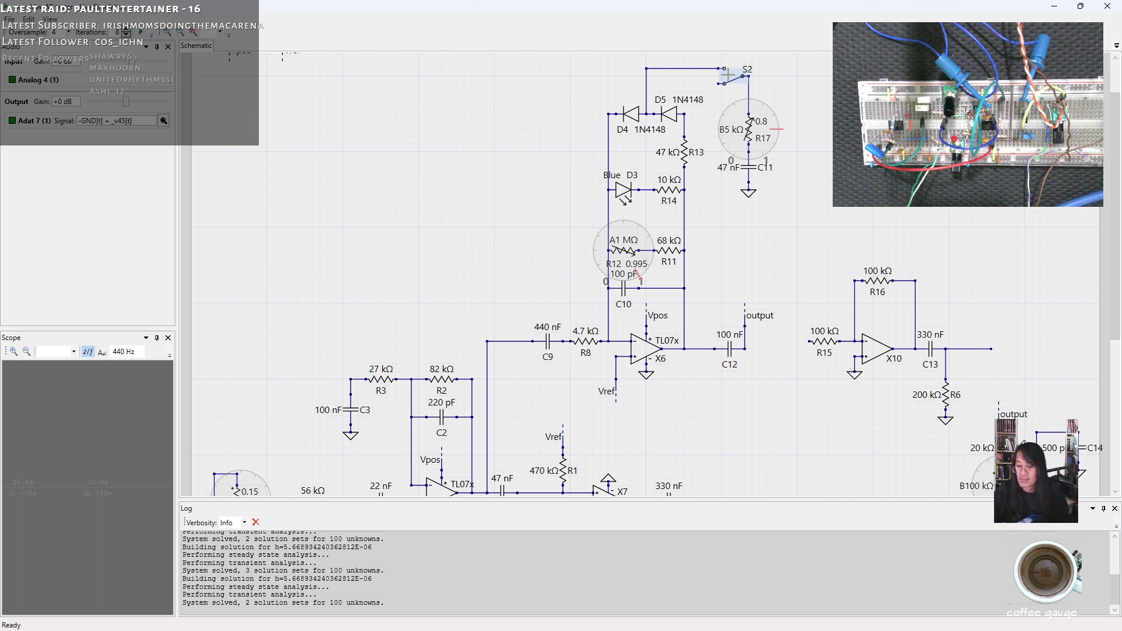
pyautogui.click(728, 77)
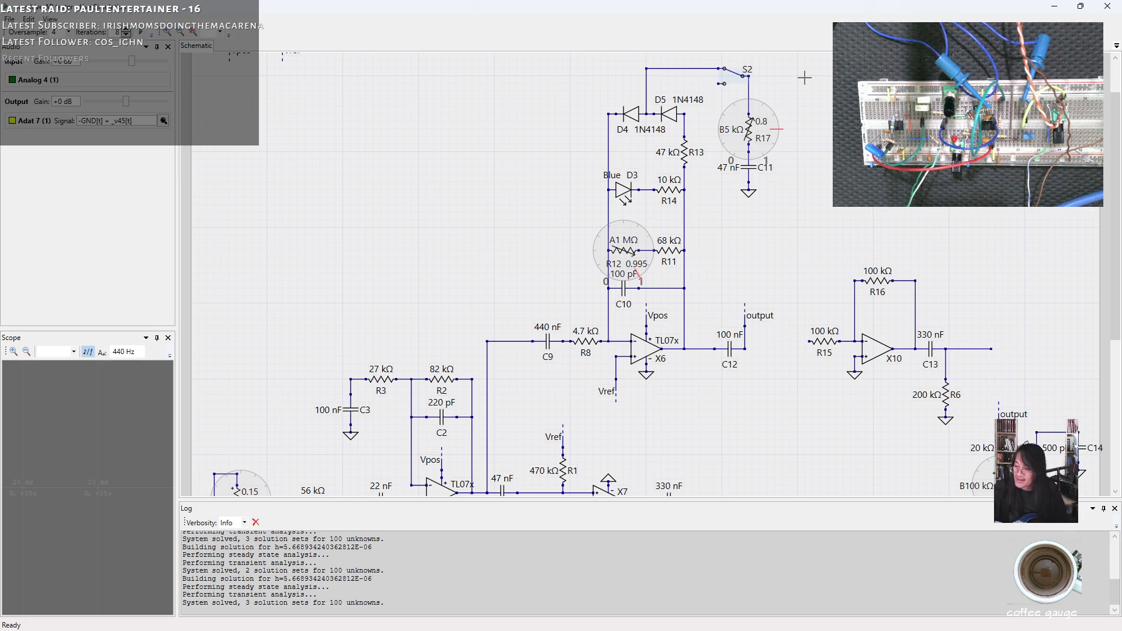
# Step: Sweep the R17 tone pot up to 0.984, then down through 0.497 to 0.2
pyautogui.moveTo(776, 129); pyautogui.dragTo(764, 157)
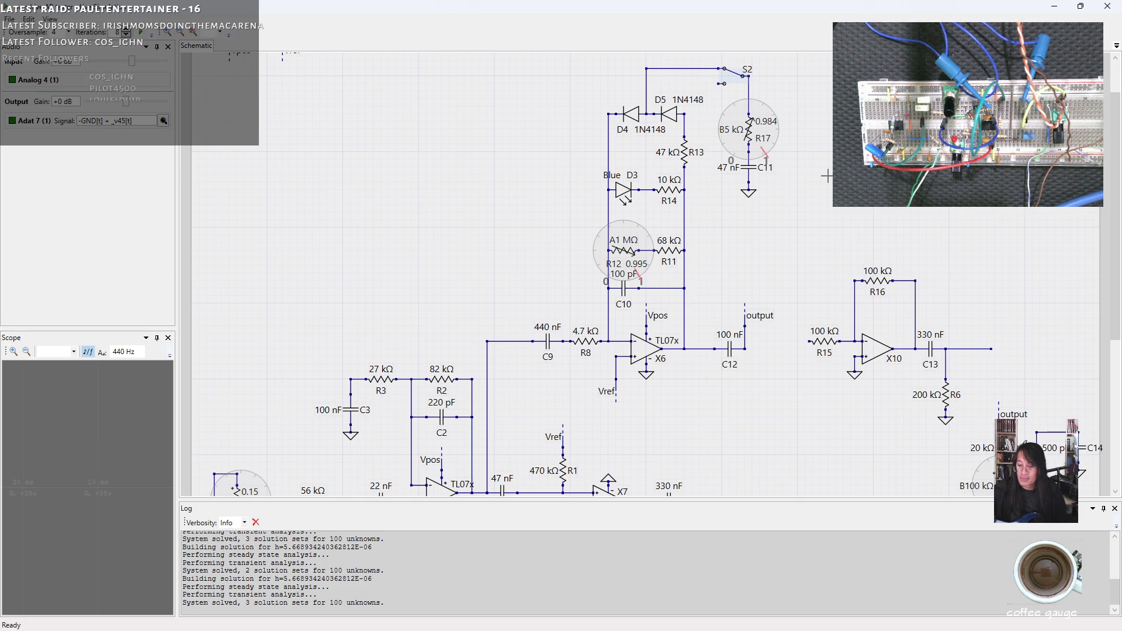
pyautogui.moveTo(762, 114); pyautogui.dragTo(748, 104)
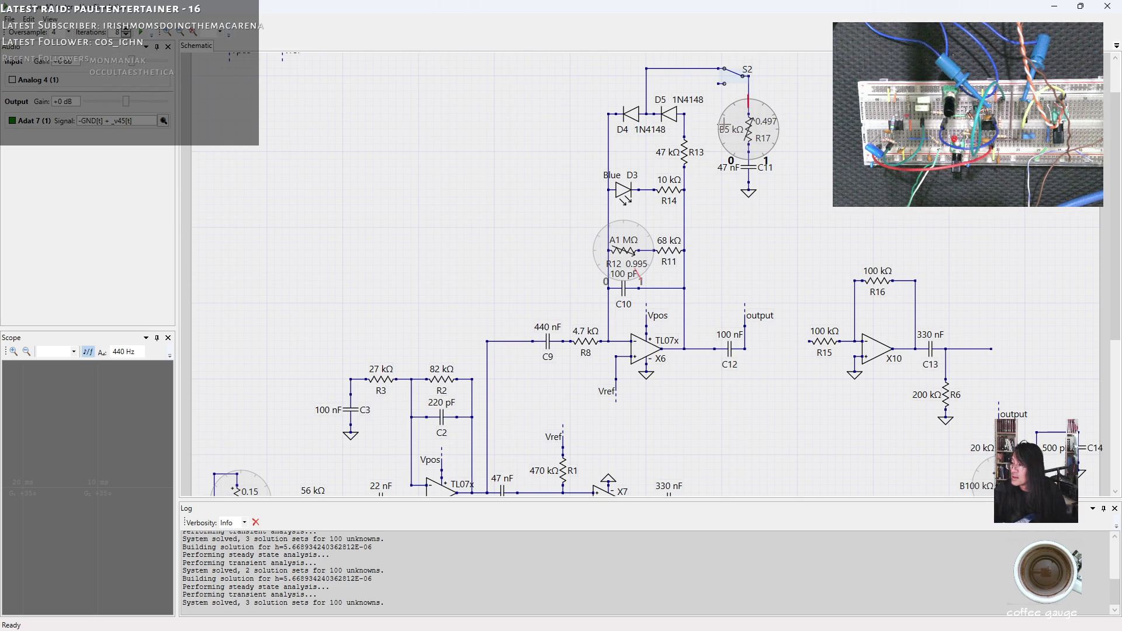
pyautogui.moveTo(748, 117); pyautogui.dragTo(817, 136)
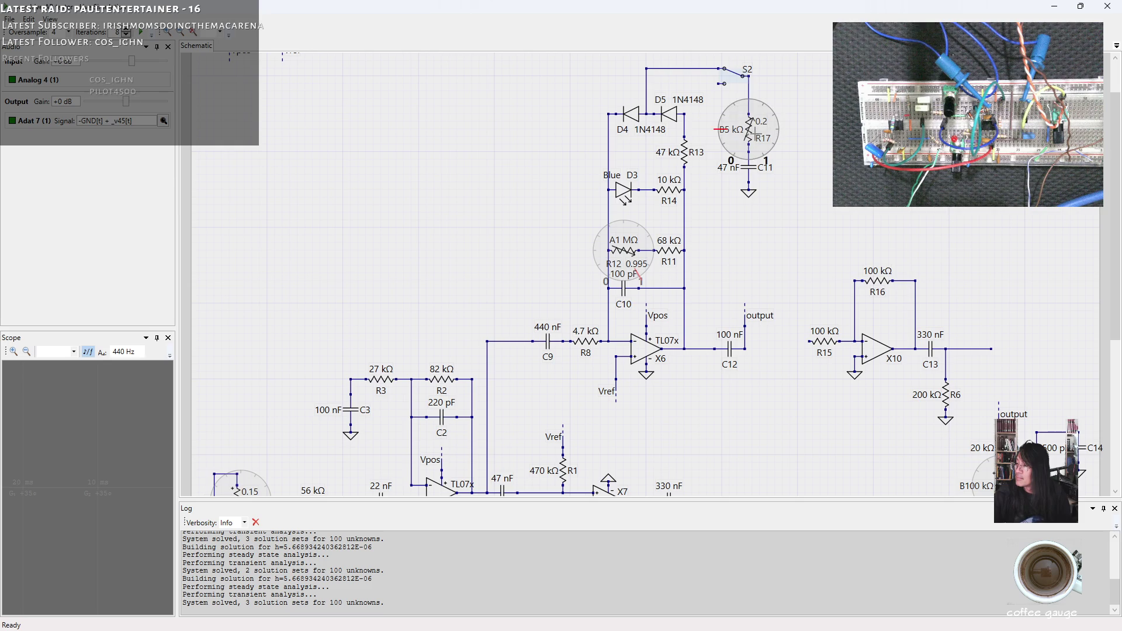
# Step: Dip R17 to 0.104, return it to 0.2, raise it to 0.5, then settle at 0.32
pyautogui.moveTo(722, 138); pyautogui.dragTo(727, 140)
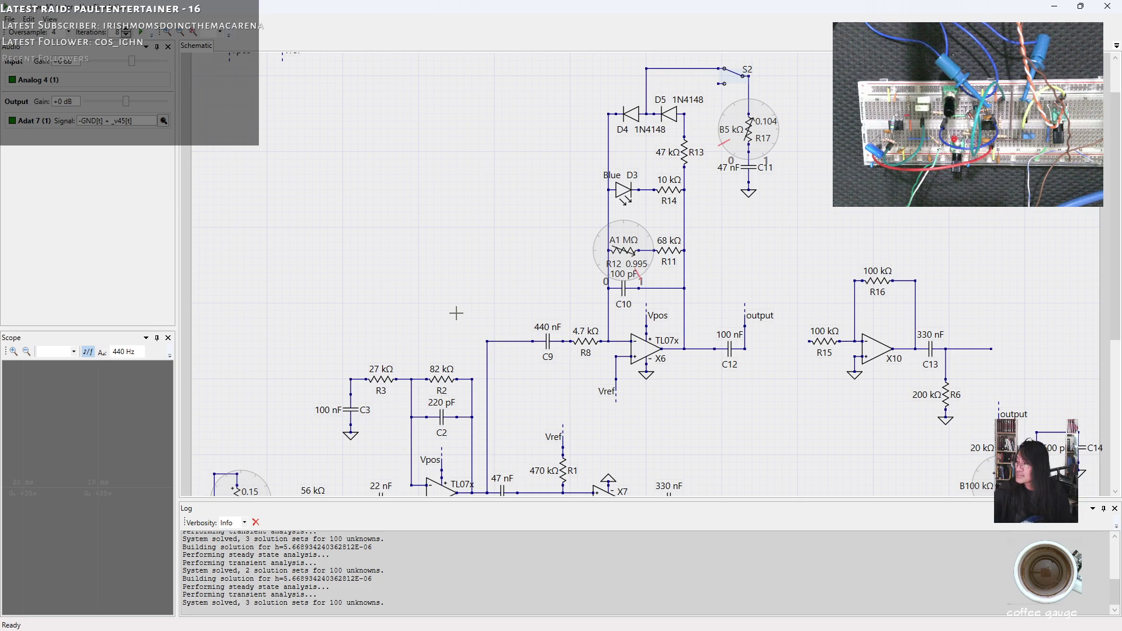
pyautogui.moveTo(721, 129); pyautogui.dragTo(714, 129)
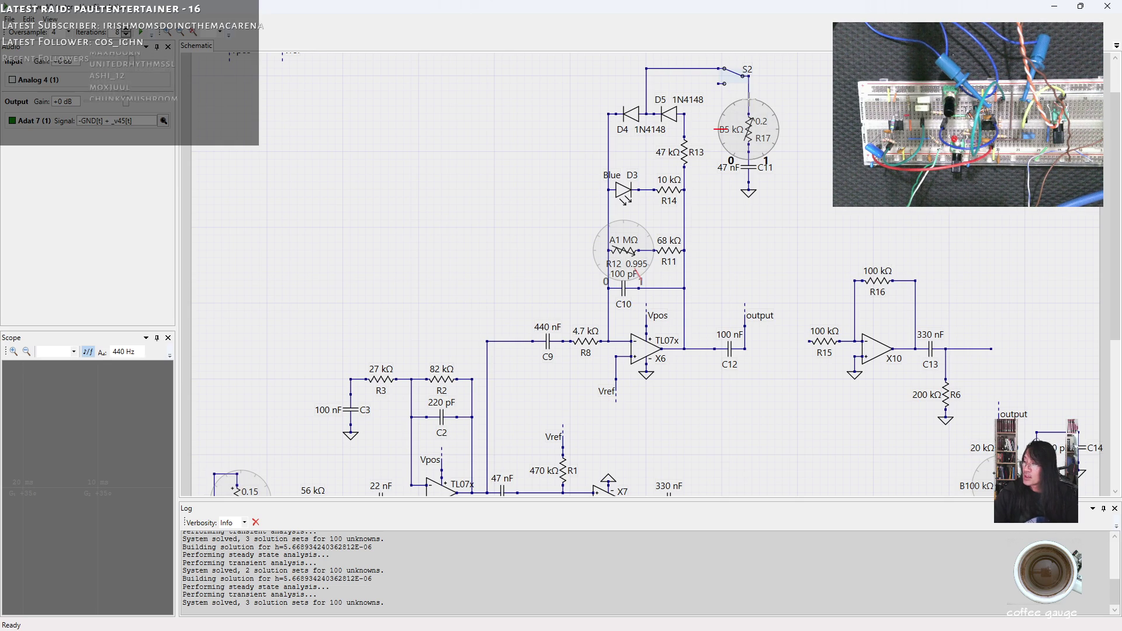
pyautogui.scroll(3, 748, 104)
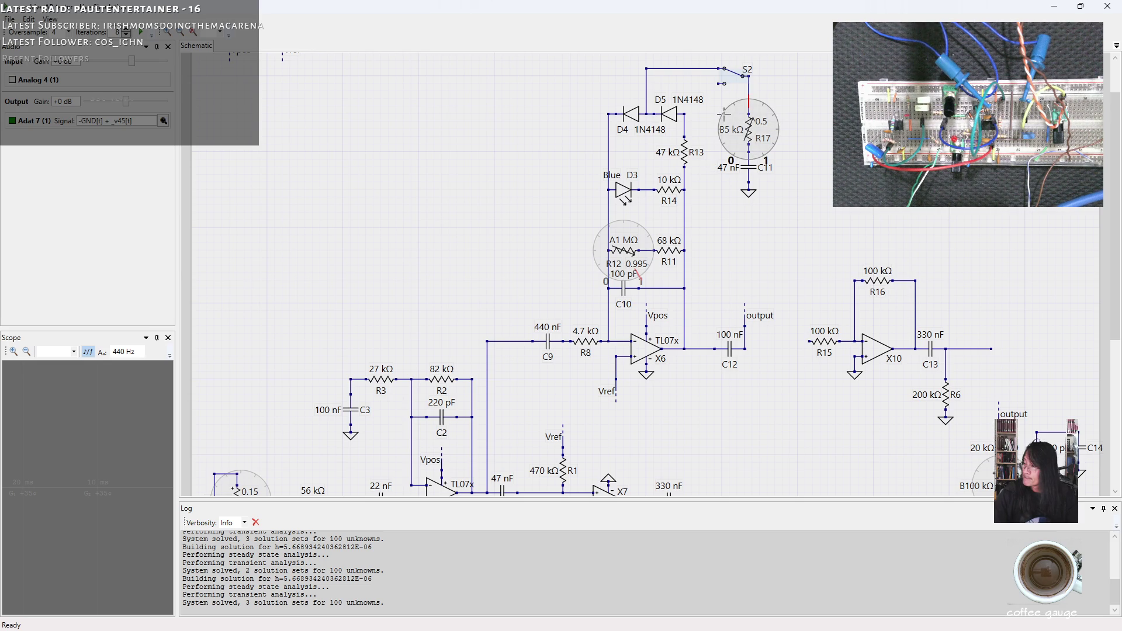
pyautogui.scroll(-3, 725, 111)
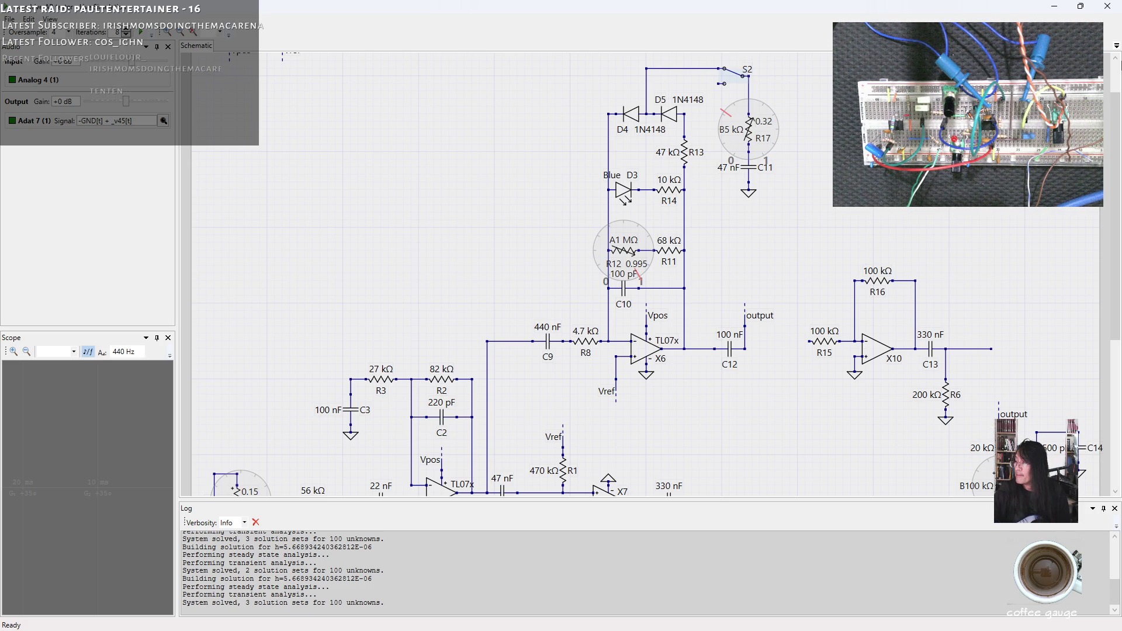
# Step: Move R17 through 0.49 and 0.702 to settle at 0.594, then toggle switch S2
pyautogui.moveTo(772, 111); pyautogui.dragTo(783, 100)
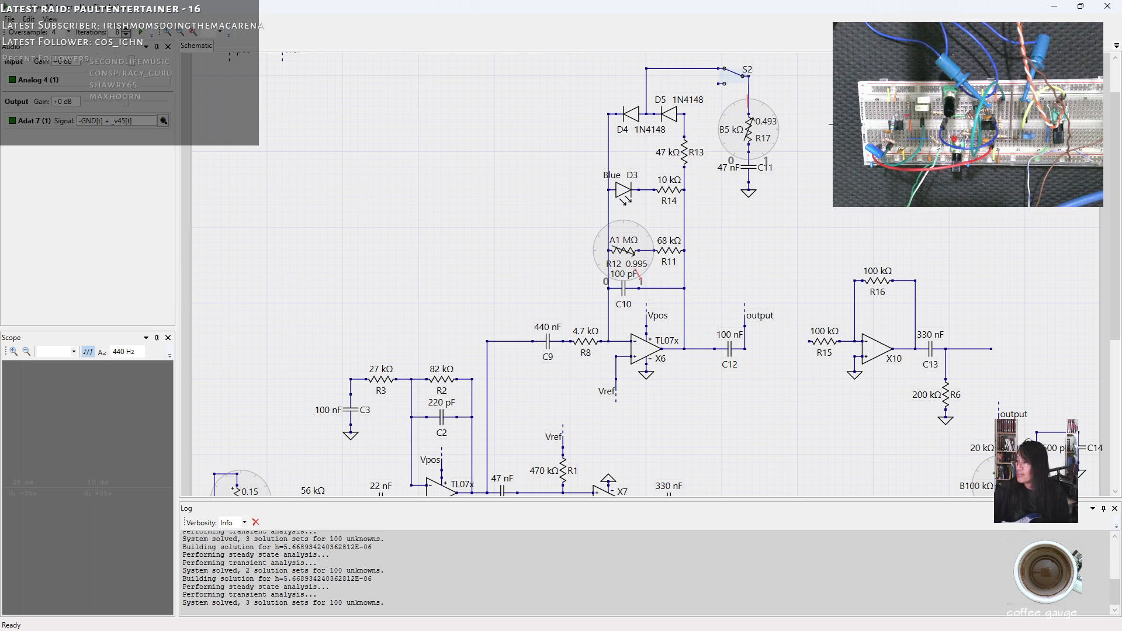
pyautogui.moveTo(786, 124); pyautogui.dragTo(779, 116)
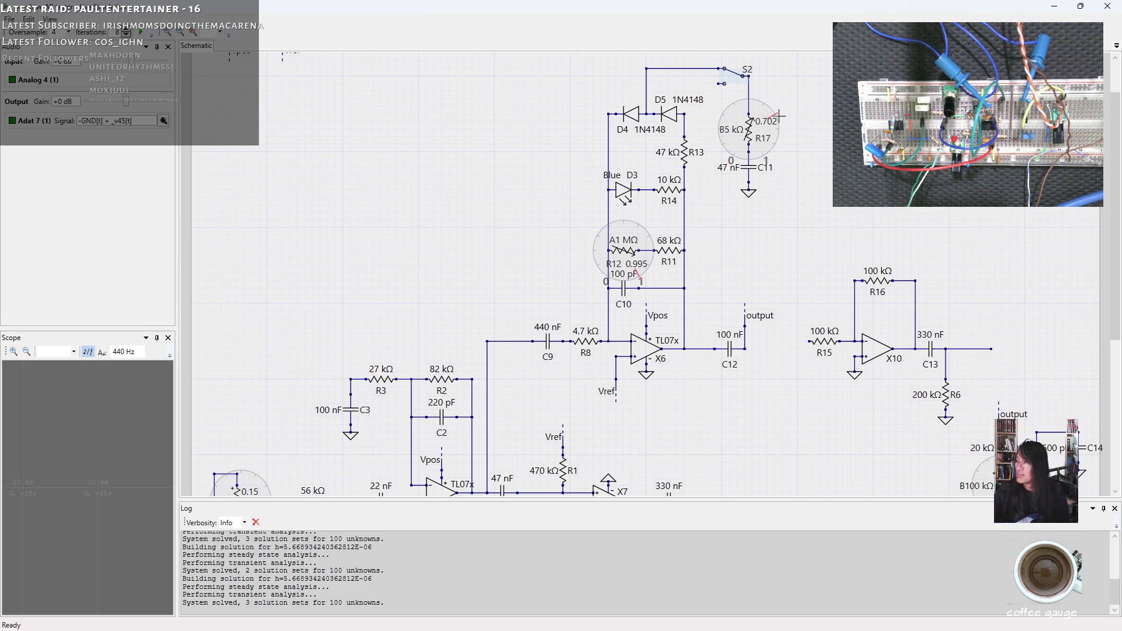
pyautogui.moveTo(778, 115); pyautogui.dragTo(762, 104)
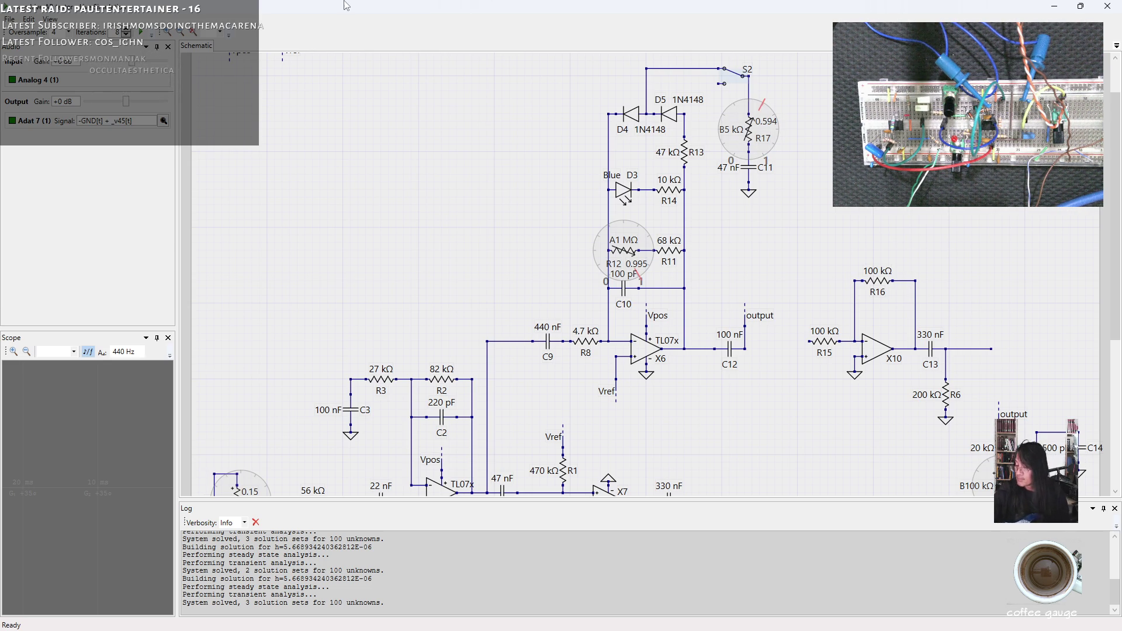
pyautogui.click(722, 88)
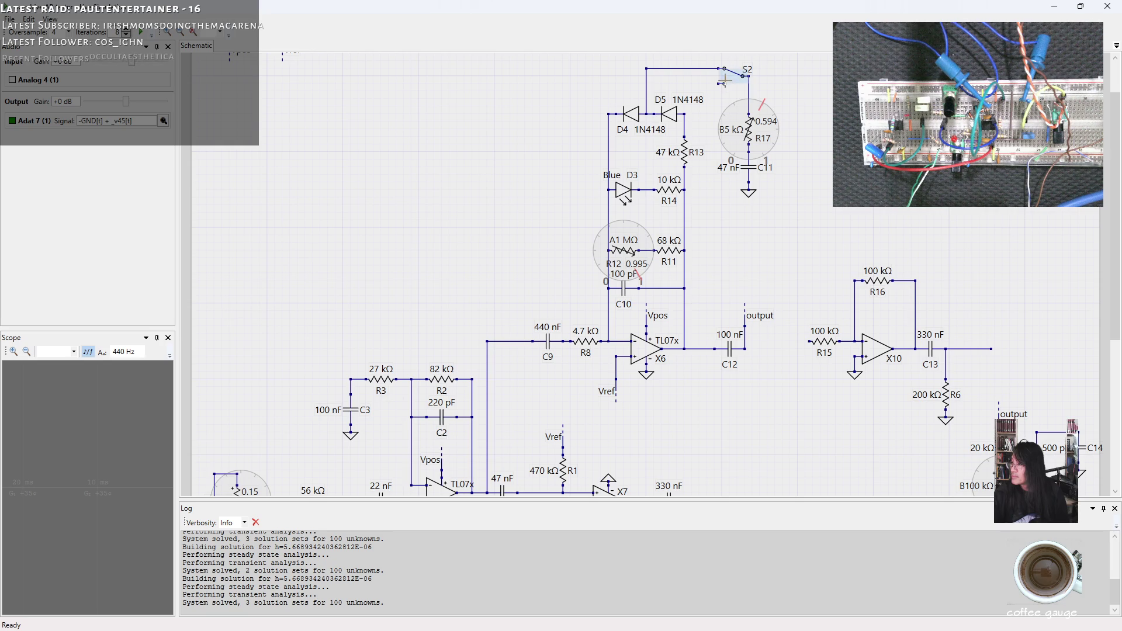